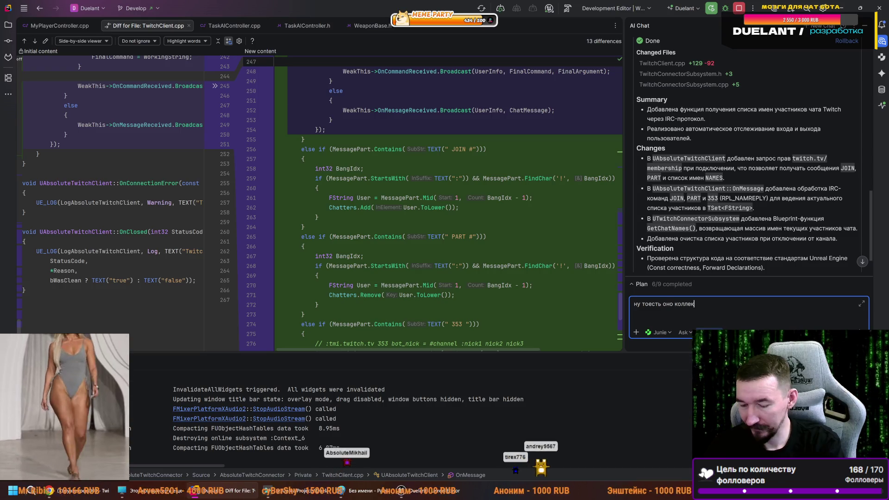
# - Ask Junie whether the plugin collects chatter names over time instead of requesting everyone at once
pyautogui.write('ционирует')
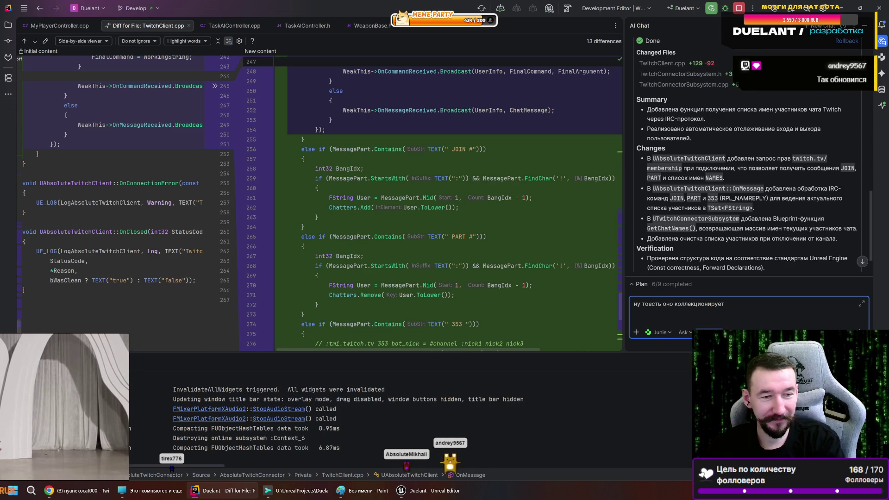
pyautogui.write('им')
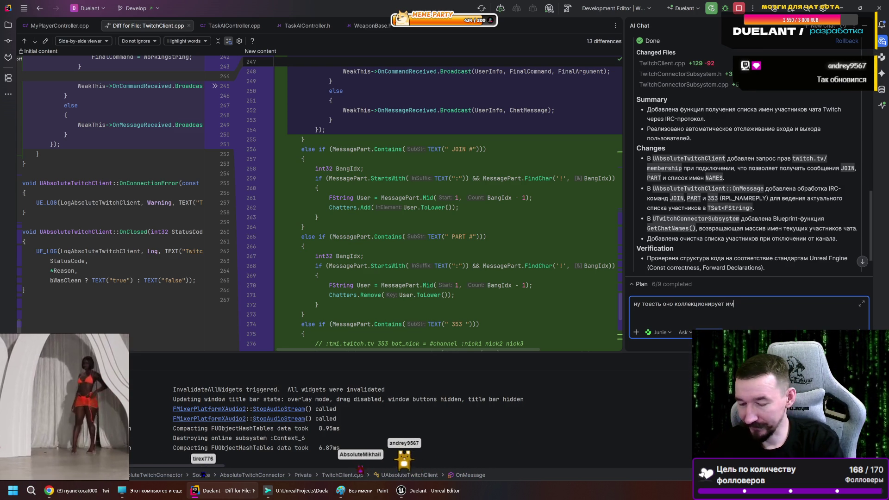
pyautogui.write('ена а не за')
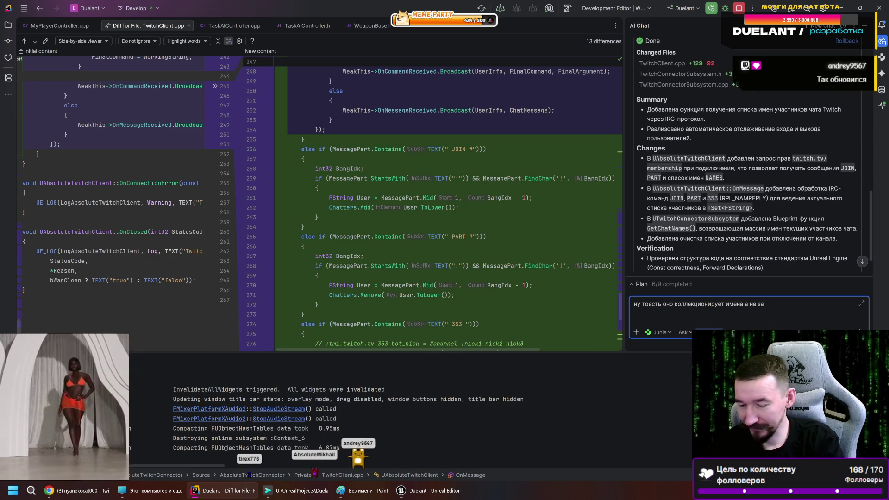
pyautogui.write('праши')
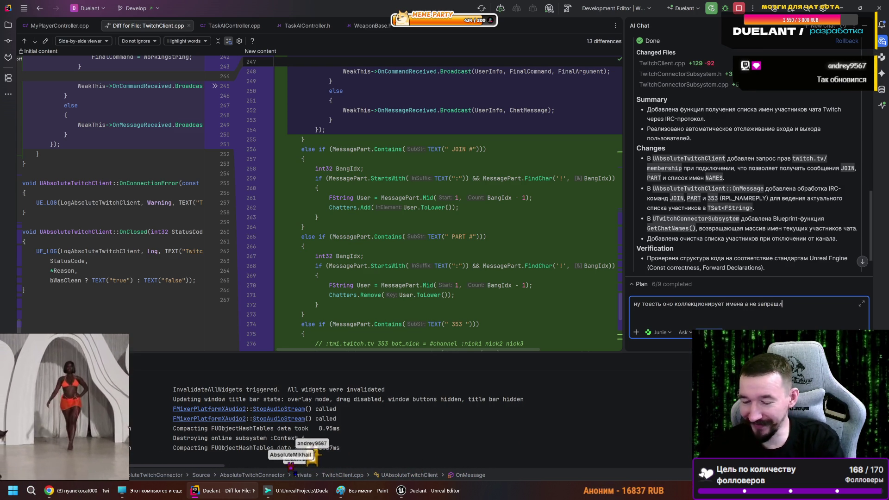
pyautogui.write('вает')
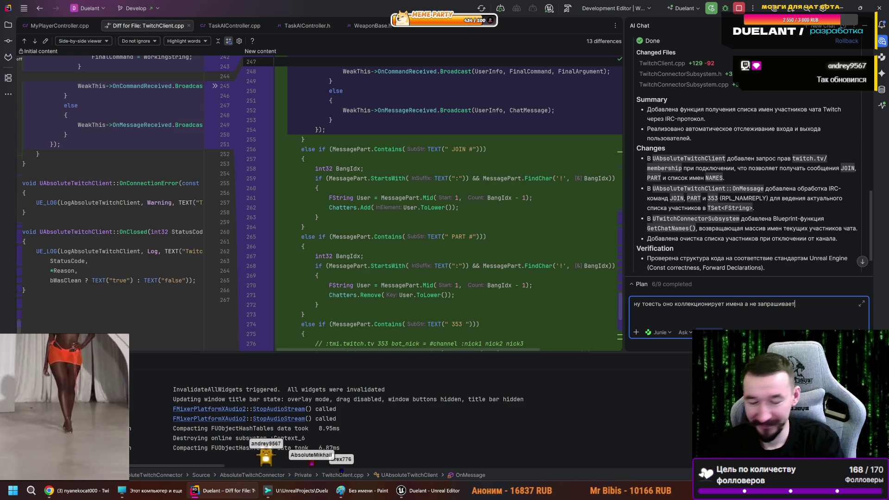
pyautogui.write(' всех?')
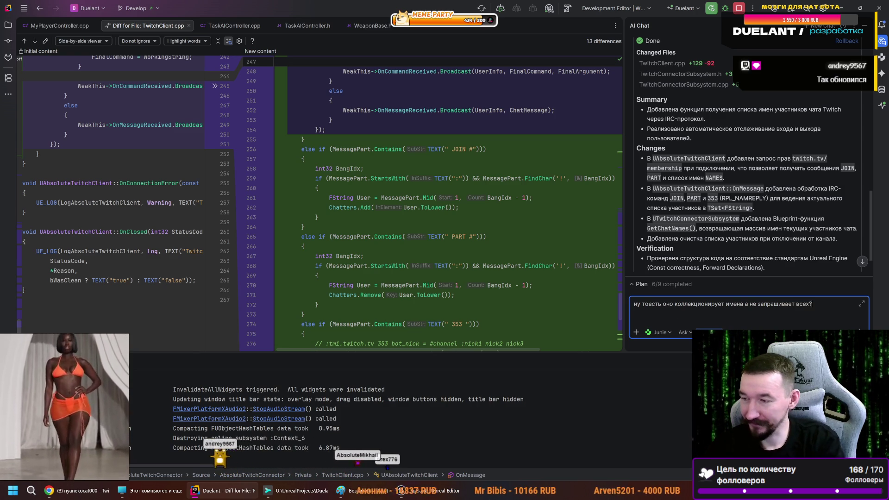
pyautogui.press('Return')
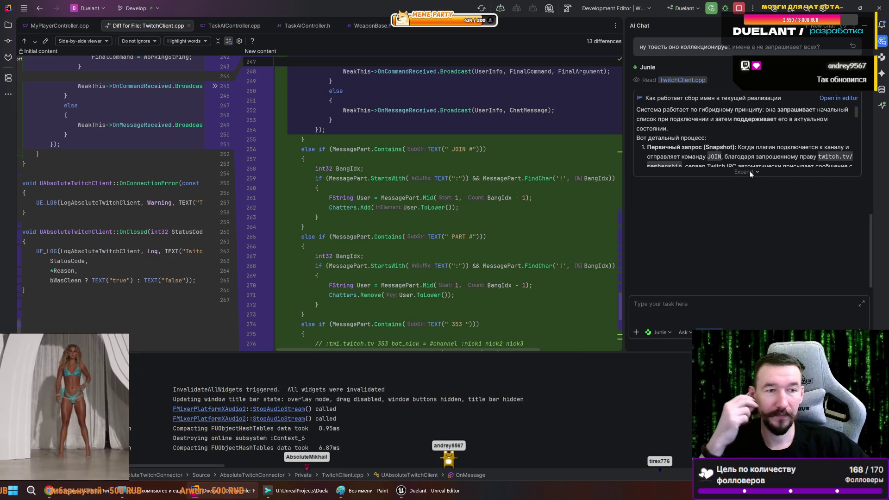
# - Expand Junie's reply and highlight the parts on the initial 353 NAMREPLY list and JOIN updates
pyautogui.click(749, 171)
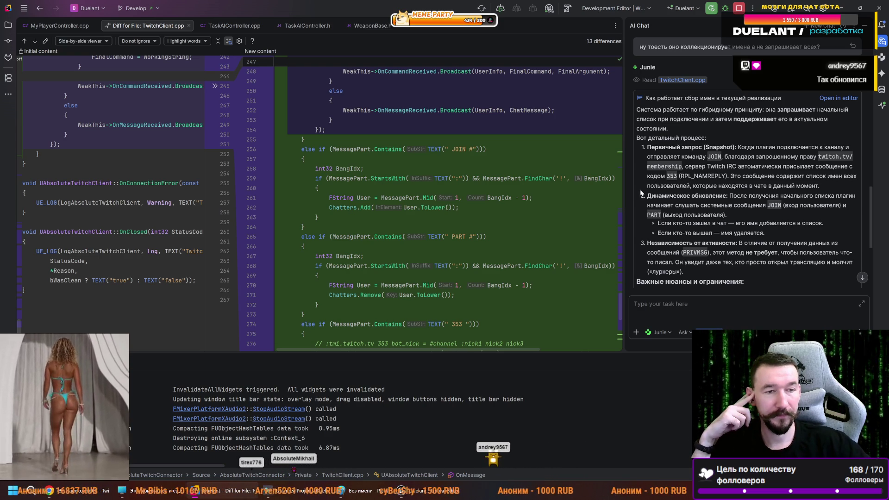
pyautogui.moveTo(820, 185); pyautogui.dragTo(730, 177)
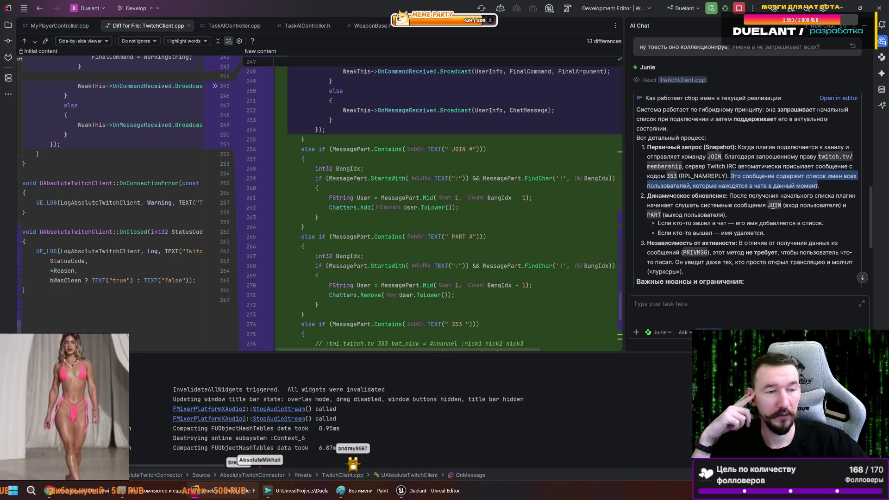
pyautogui.click(731, 195)
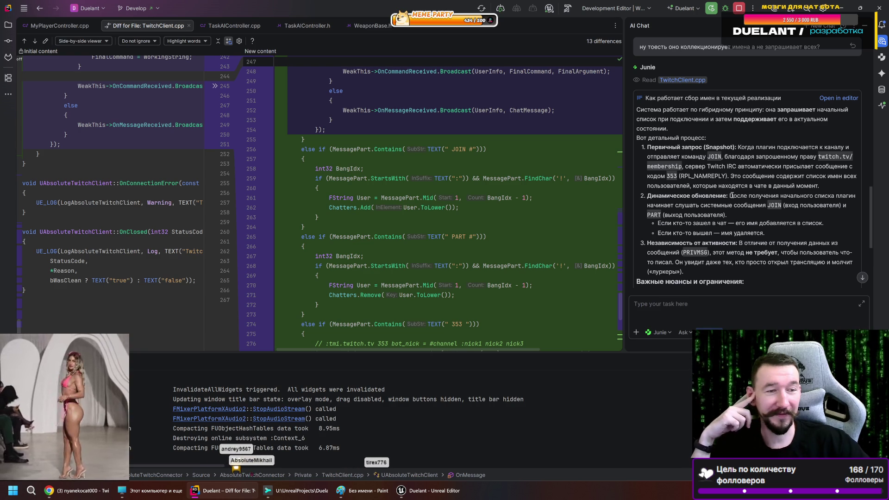
pyautogui.moveTo(730, 194); pyautogui.dragTo(777, 202)
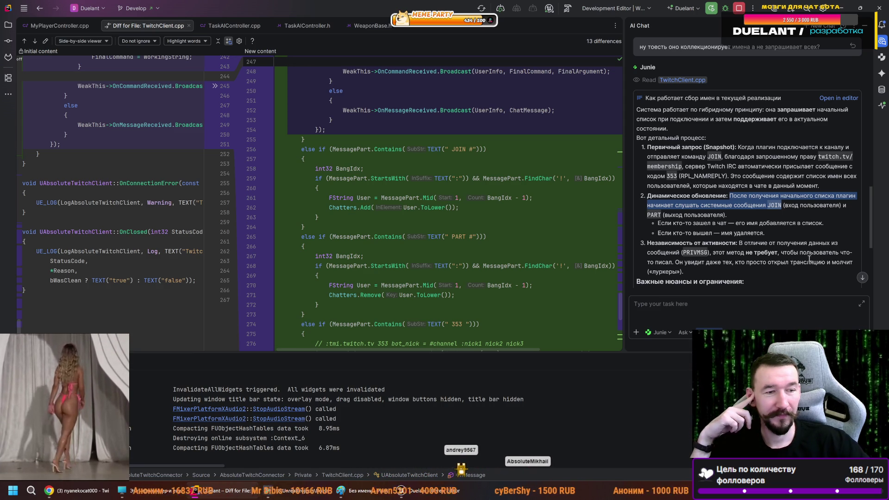
pyautogui.scroll(-2, 690, 259)
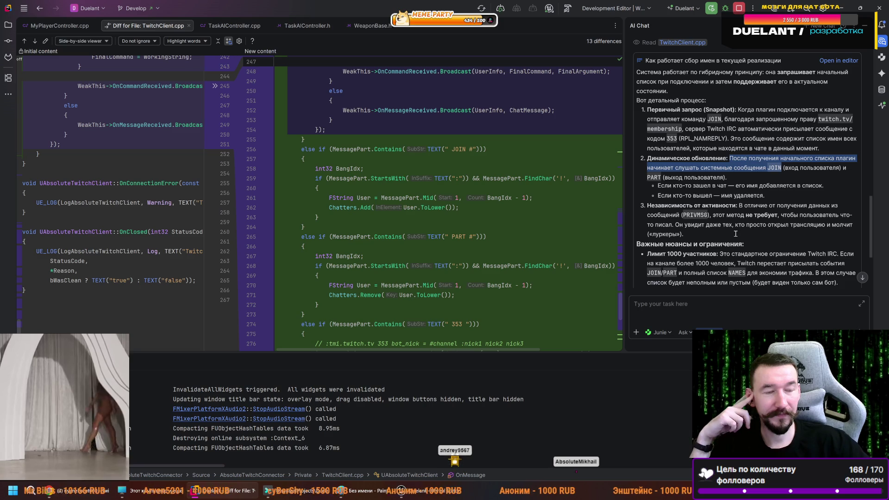
pyautogui.scroll(-2, 733, 234)
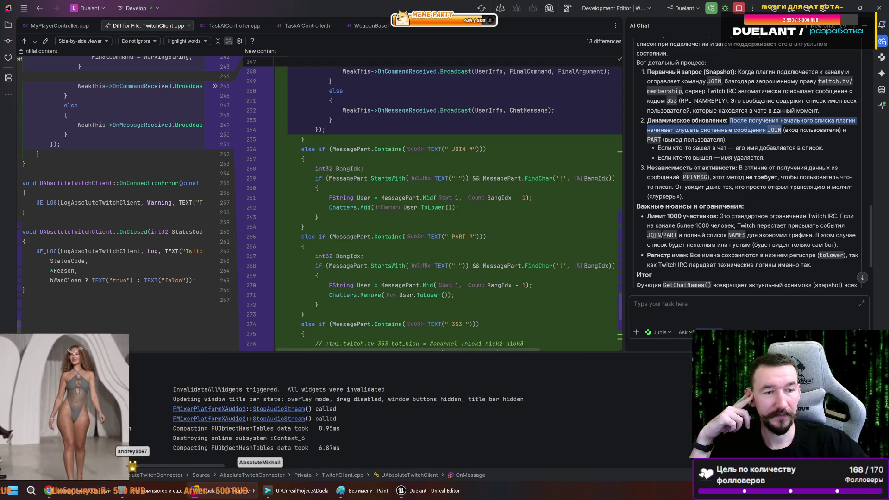
pyautogui.scroll(-2, 716, 234)
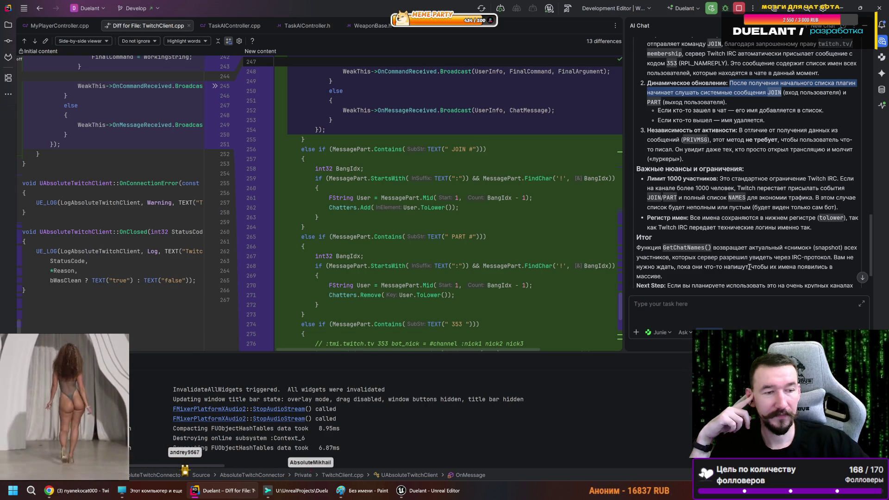
pyautogui.scroll(-2, 703, 260)
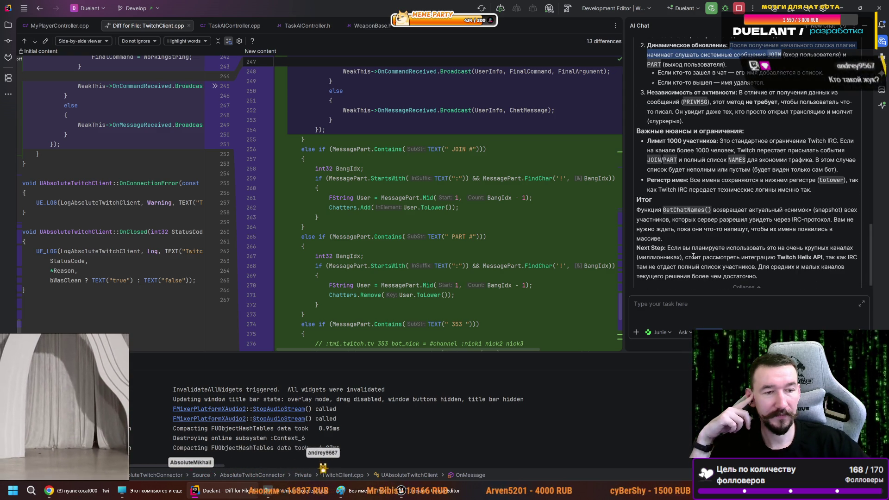
pyautogui.scroll(-1, 742, 270)
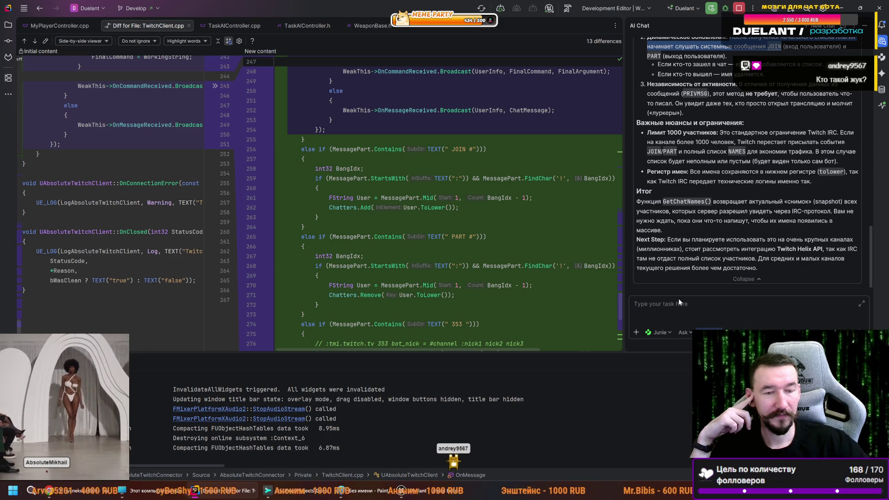
pyautogui.click(670, 305)
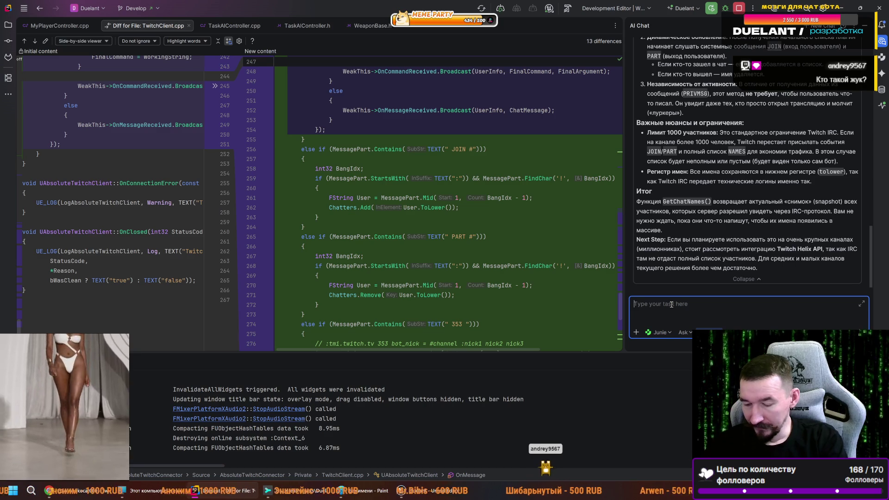
# - Start a follow-up to Junie asking whether Twitch not returning the name data can be handled
pyautogui.write('так')
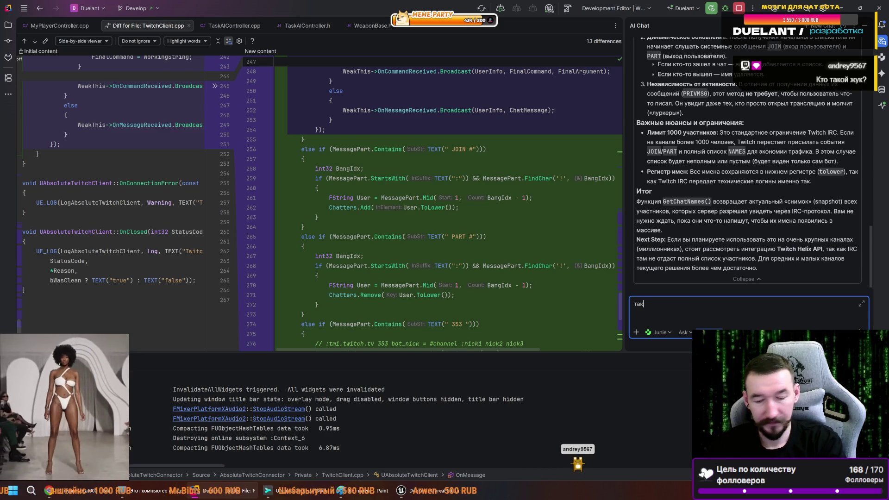
pyautogui.press('BackSpace')
pyautogui.press('BackSpace')
pyautogui.write('а мы можем предусмотреть что твитч нам не отдаст')
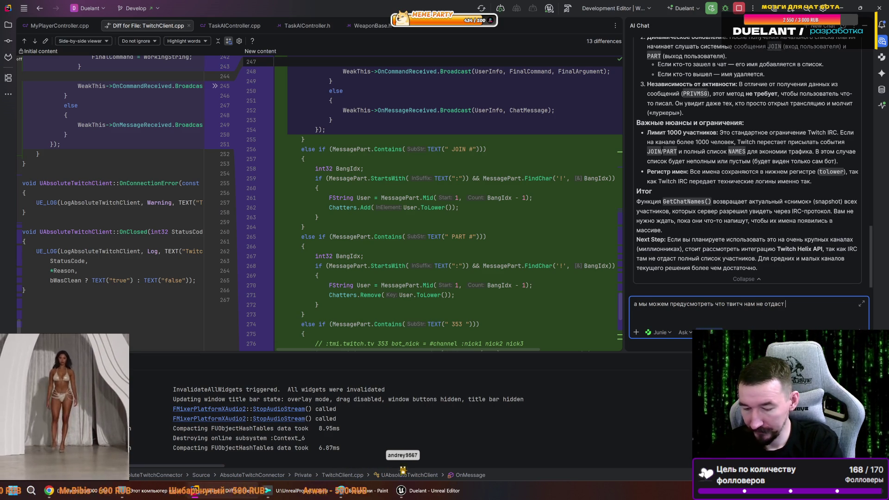
pyautogui.write('данные')
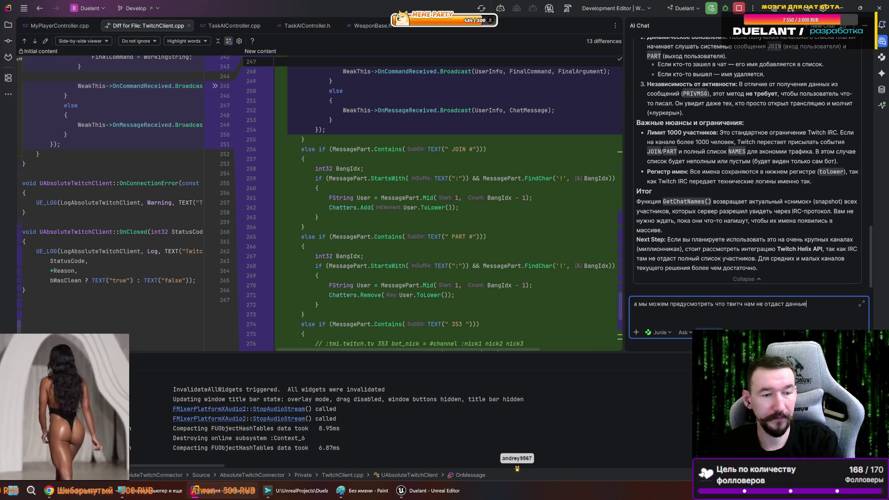
# - Finish and send the follow-up asking to collect active chat users' names when the list is missing
pyautogui.write('имён и тогда ')
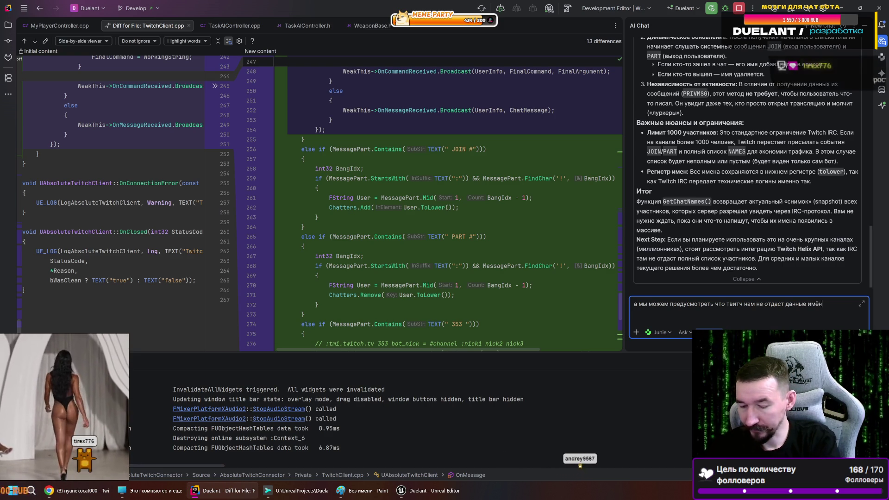
pyautogui.write('собирать имена акти')
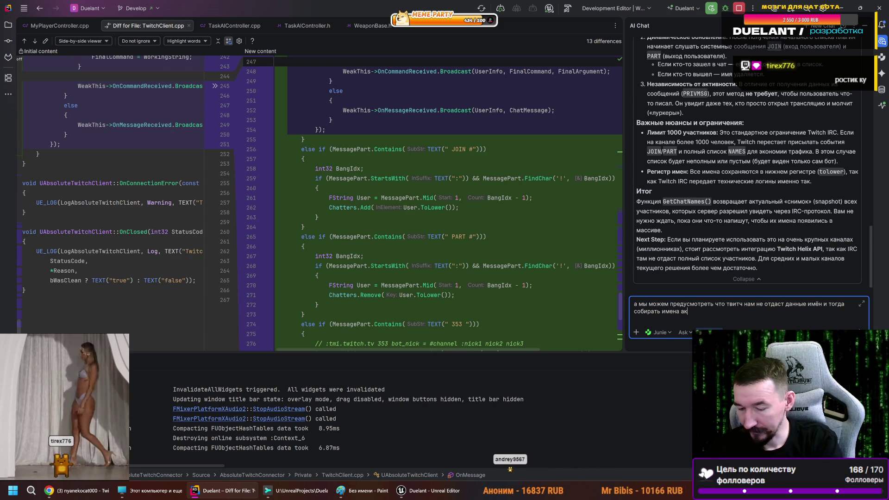
pyautogui.write('вных п')
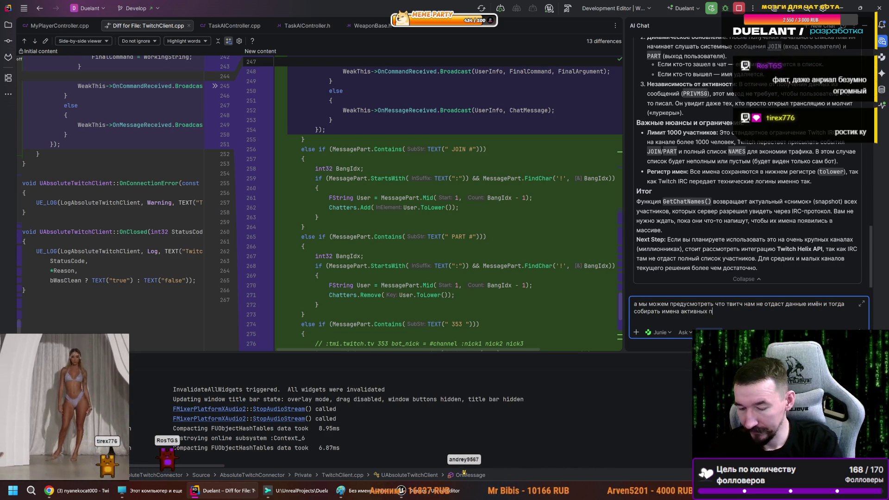
pyautogui.write('ользовате')
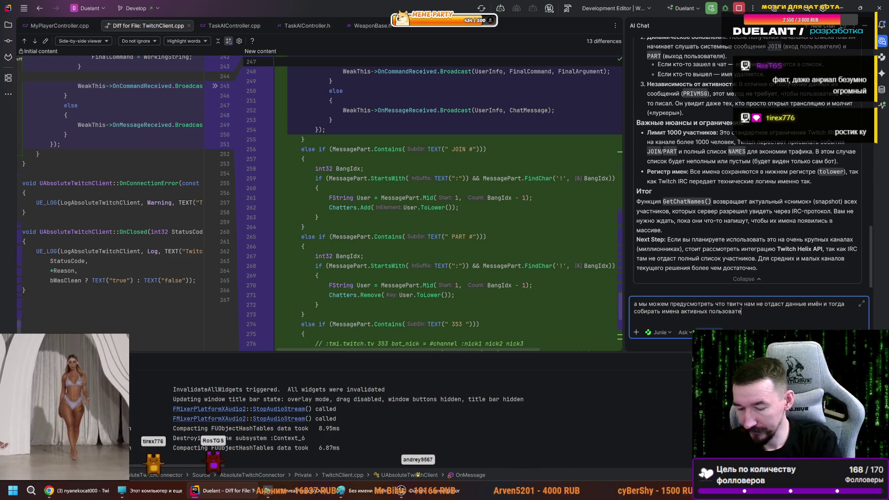
pyautogui.write('лей чата')
pyautogui.press('Return')
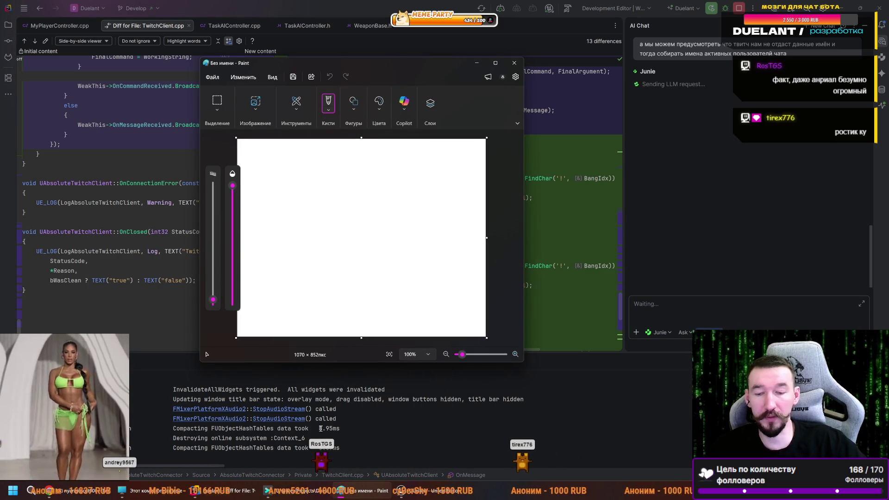
# - Switch from Rider over to the web browser
pyautogui.hotkey('alt', 'Tab')
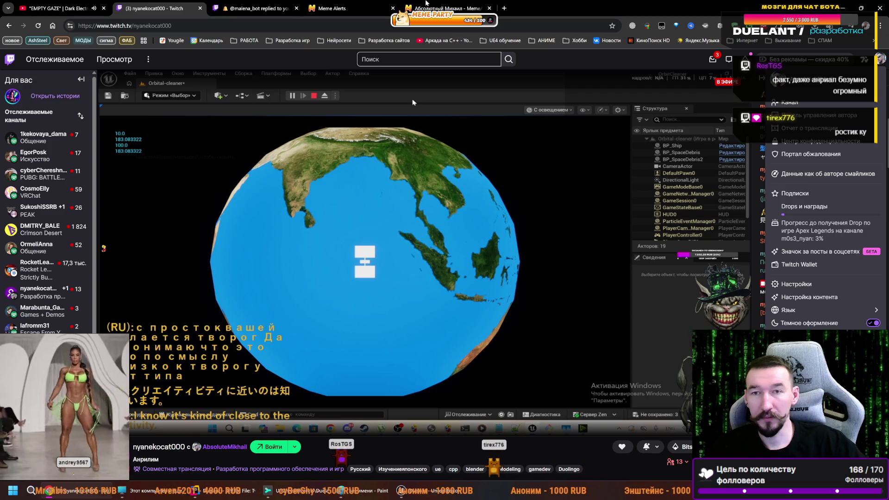
# - Search Yandex for 'вакансия Unreal engine' in a new tab and open the hh.ru Unreal Engine developer page
pyautogui.click(505, 8)
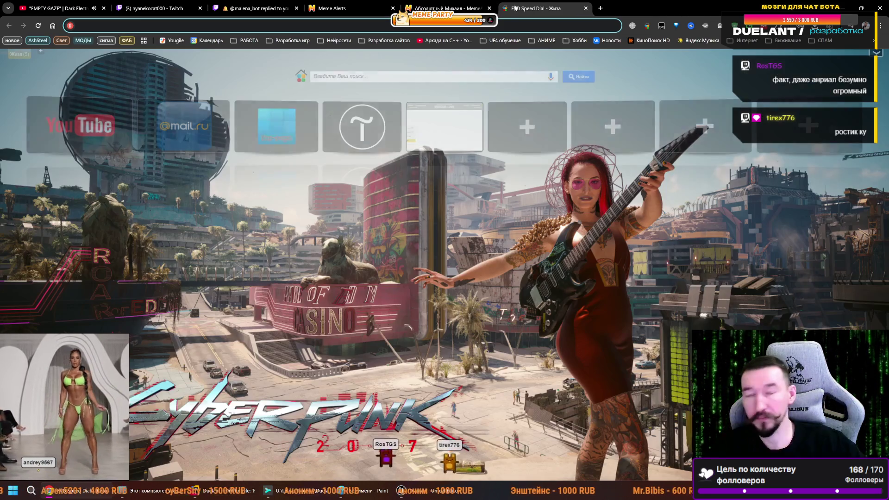
pyautogui.write('вакансия')
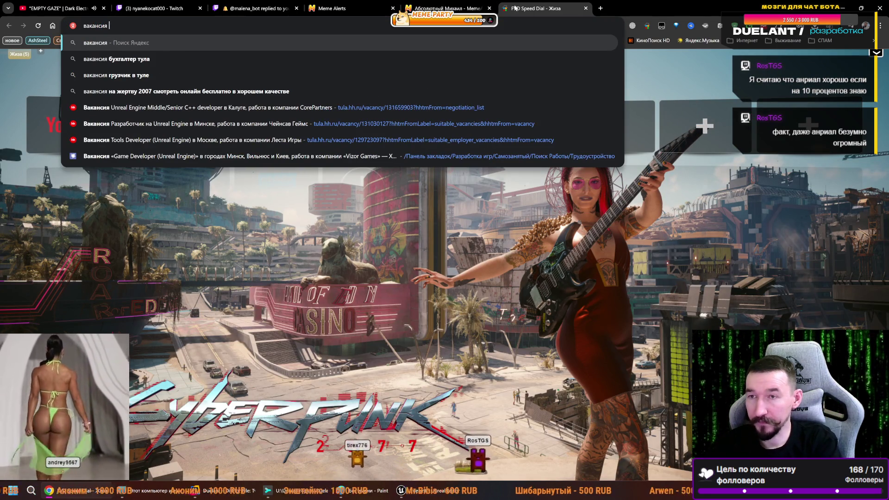
pyautogui.write(' Unreal engin')
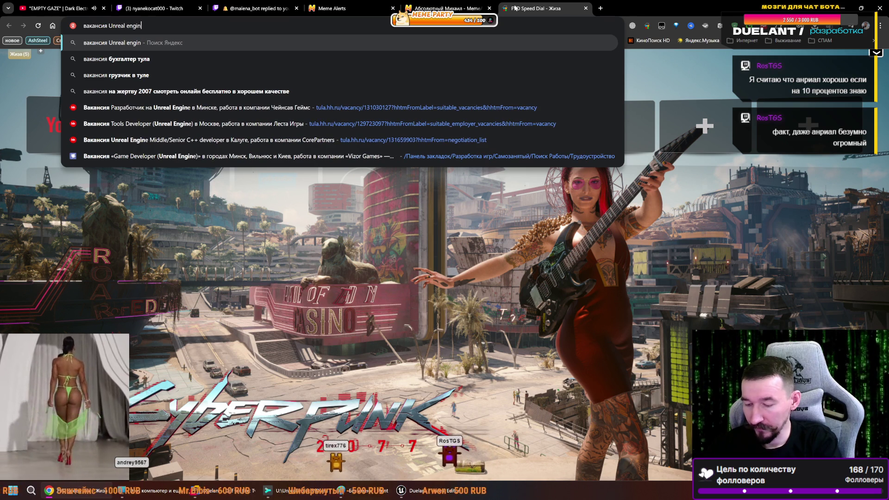
pyautogui.write('e')
pyautogui.press('Return')
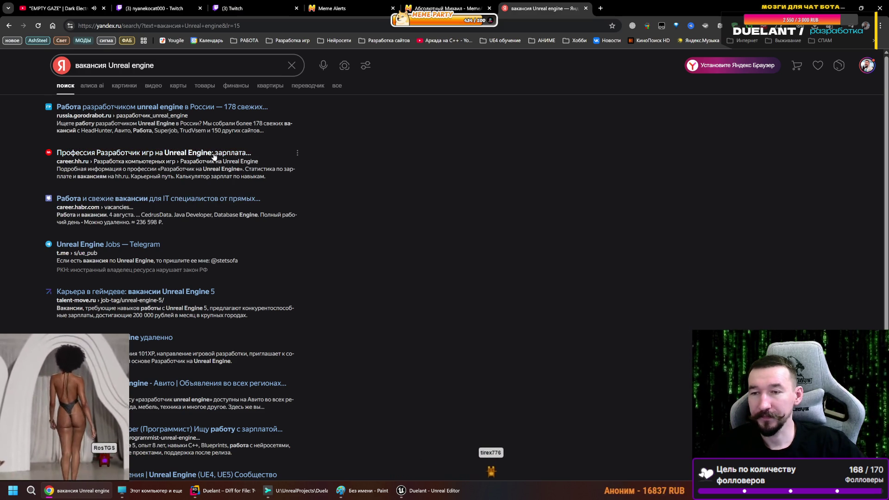
pyautogui.click(178, 153)
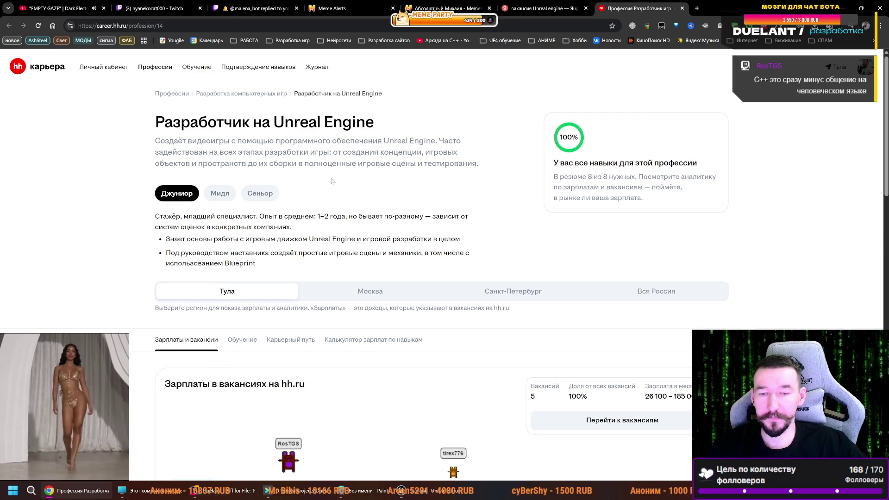
# - Review the Unreal Engine developer salary chart for 'Вся Россия' on hh.ru
pyautogui.scroll(-1, 332, 181)
pyautogui.click(691, 249)
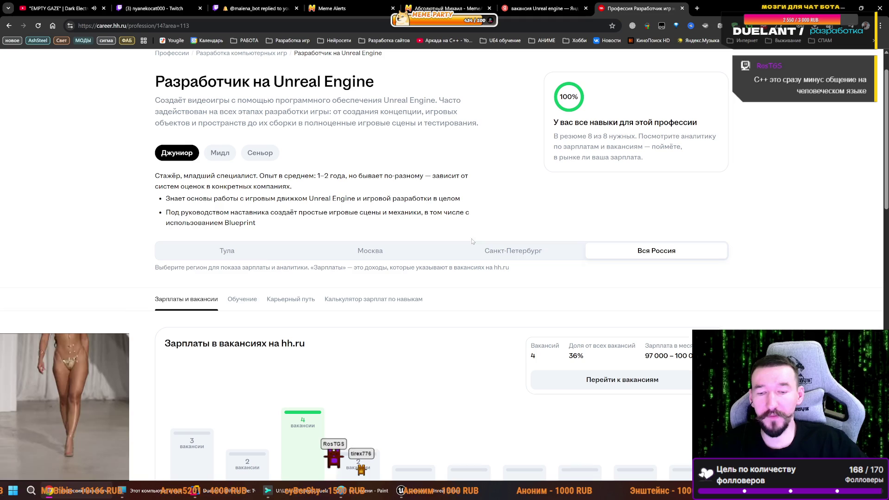
pyautogui.scroll(-2, 328, 289)
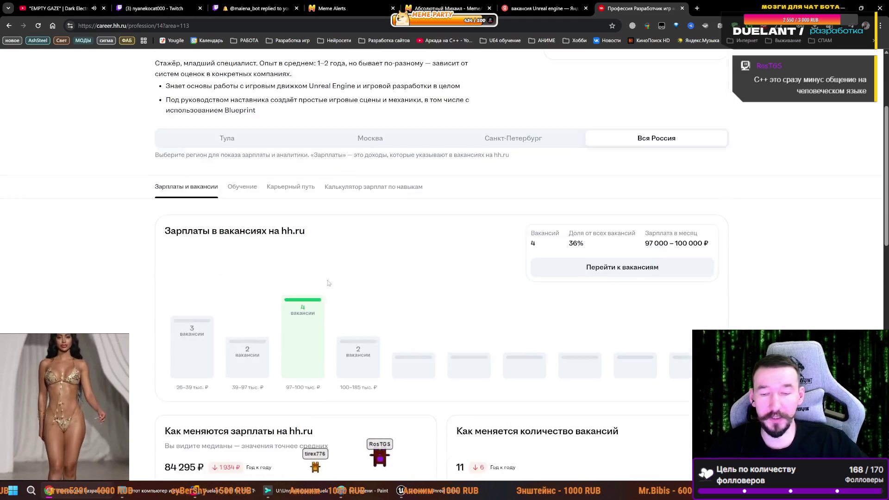
pyautogui.scroll(-4, 328, 288)
pyautogui.scroll(5, 171, 247)
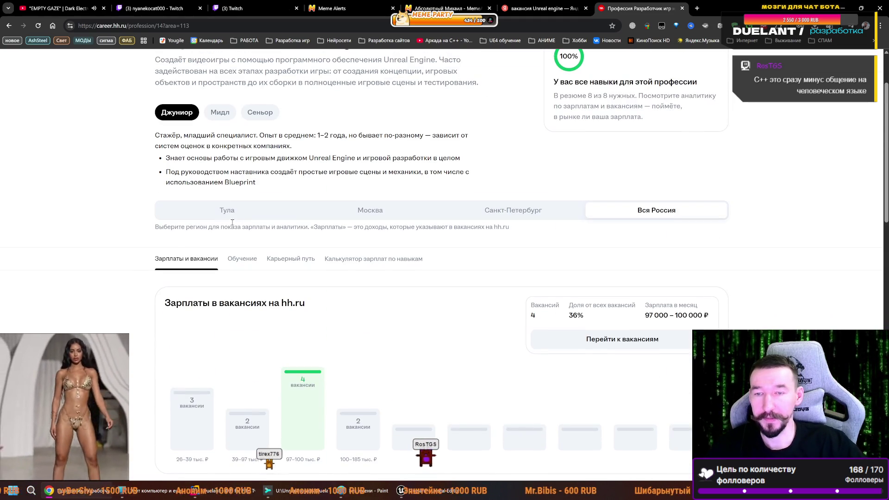
pyautogui.scroll(2, 135, 199)
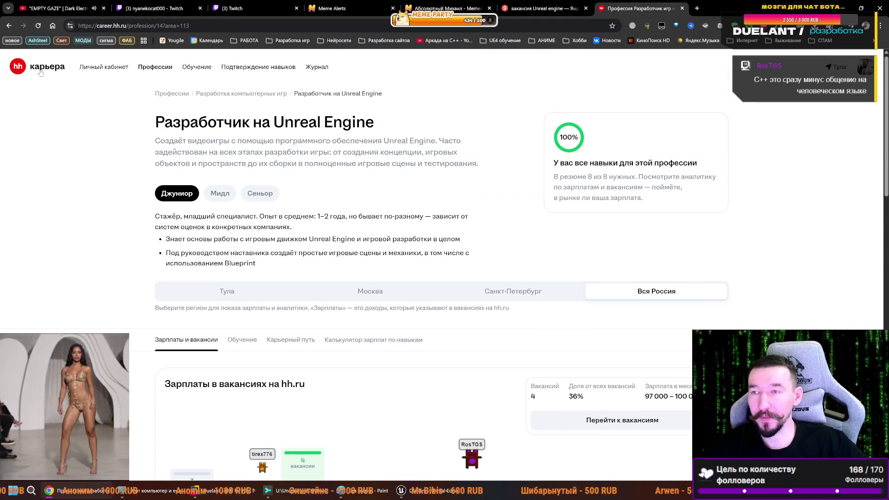
# - Close the hh.ru and Yandex tabs and minimize Chrome to return to Rider
pyautogui.click(681, 8)
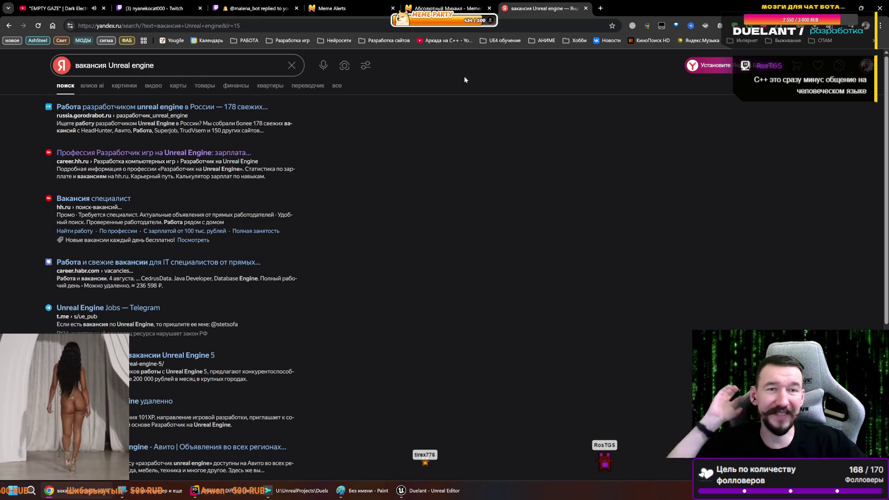
pyautogui.click(586, 8)
pyautogui.click(842, 8)
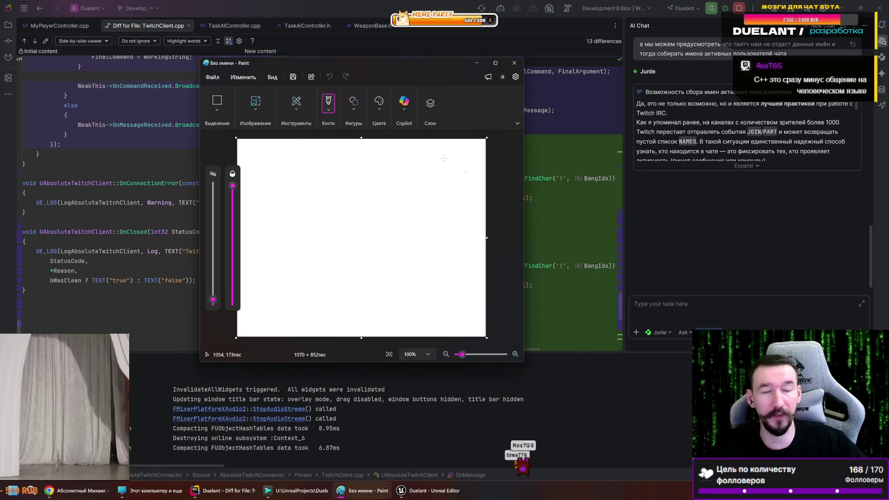
# - Minimize Paint and expand Junie's answer on adding usernames to Chatters on each PRIVMSG
pyautogui.click(477, 62)
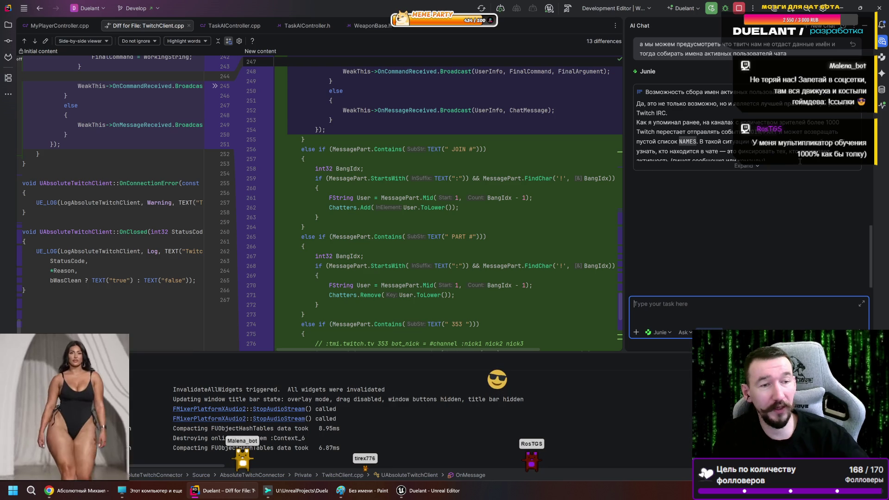
pyautogui.click(751, 166)
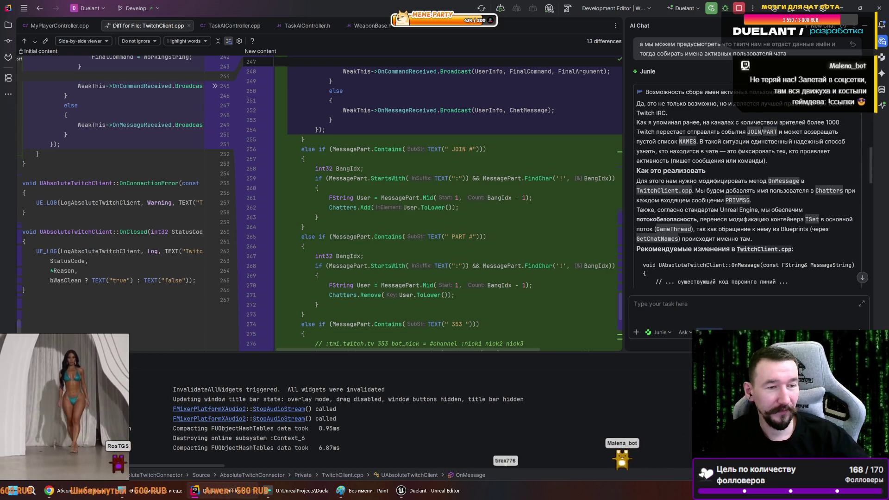
# - Hide the build log, begin a new Junie task about over 100 chatter names, then switch to Chrome
pyautogui.hotkey('shift', 'Escape')
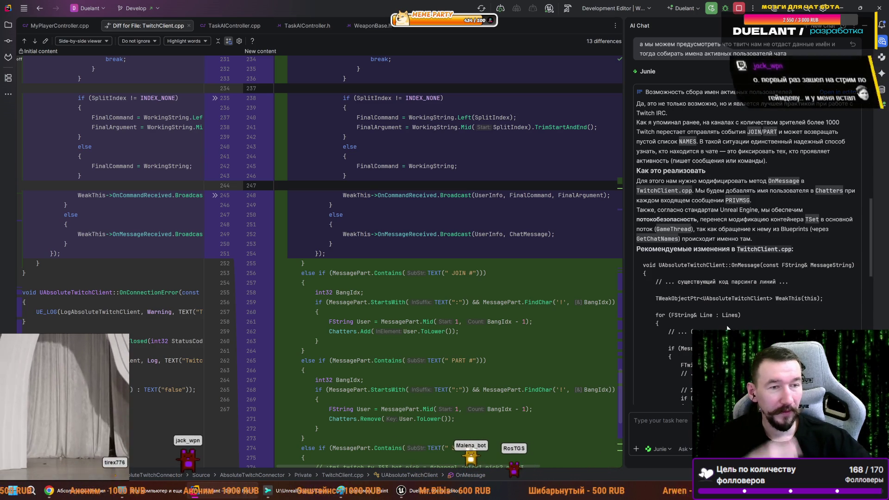
pyautogui.scroll(-10, 709, 219)
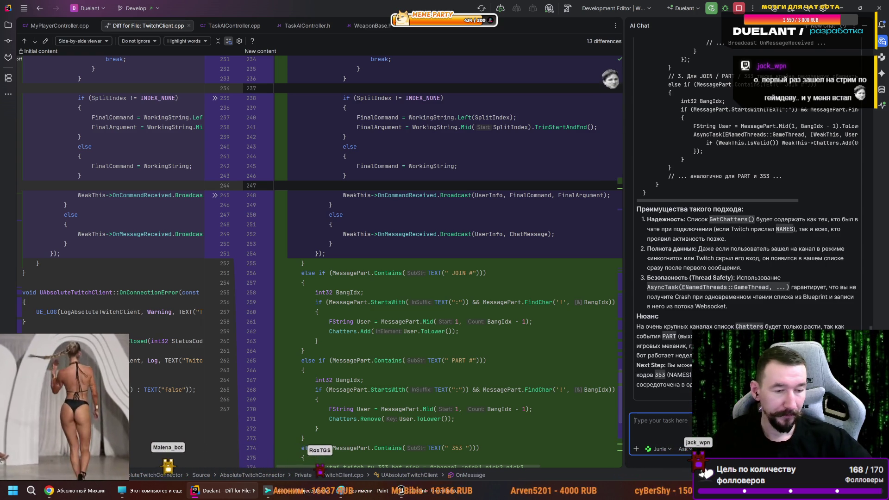
pyautogui.click(679, 422)
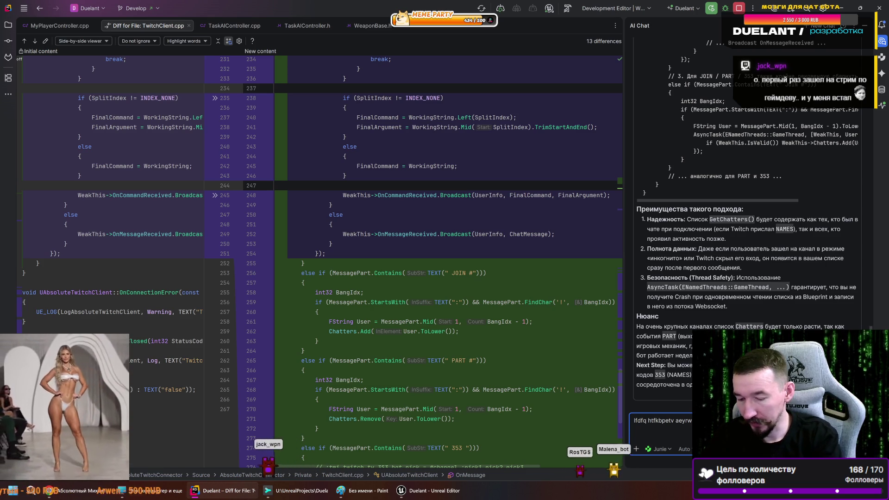
pyautogui.write('bv`y d vfccbdt')
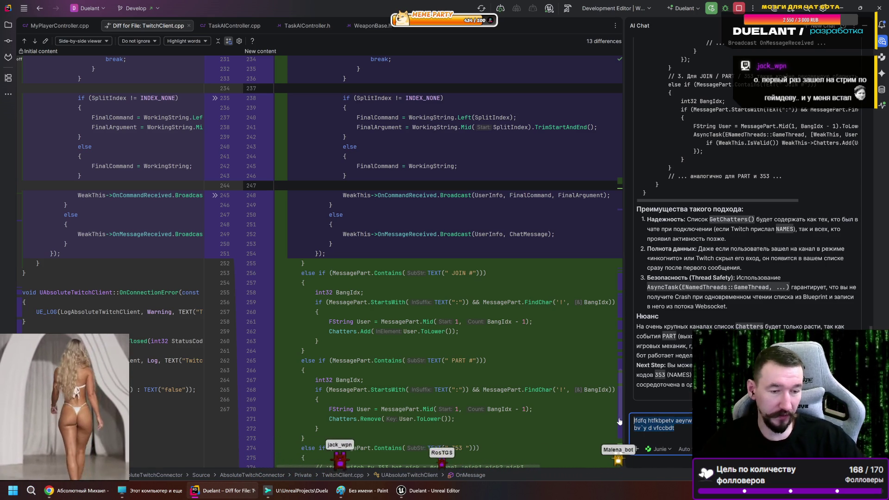
pyautogui.hotkey('ctrl', 'a')
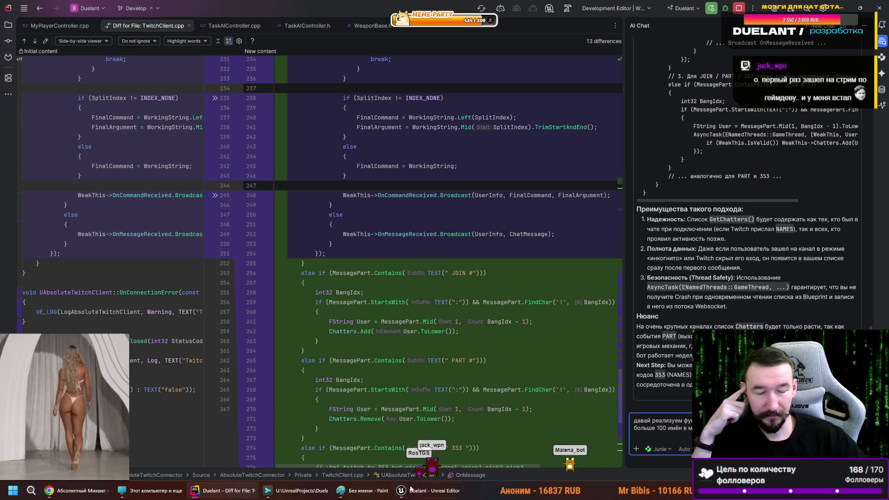
pyautogui.click(78, 497)
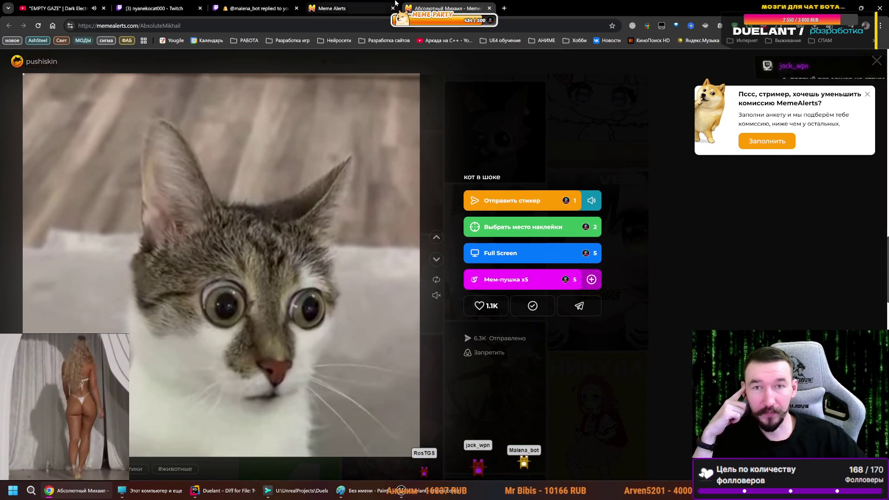
# - Open Google Gemini in a new tab from the 'Нейросети' bookmarks folder
pyautogui.hotkey('ctrl', 't')
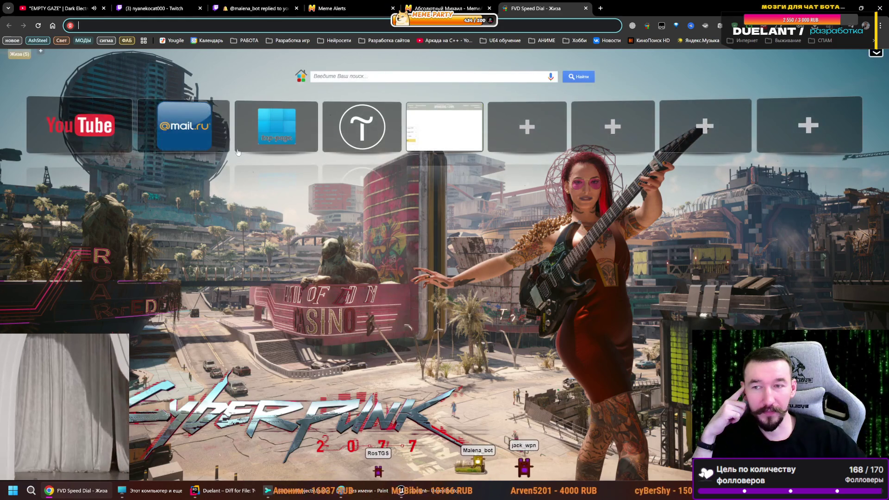
pyautogui.click(333, 40)
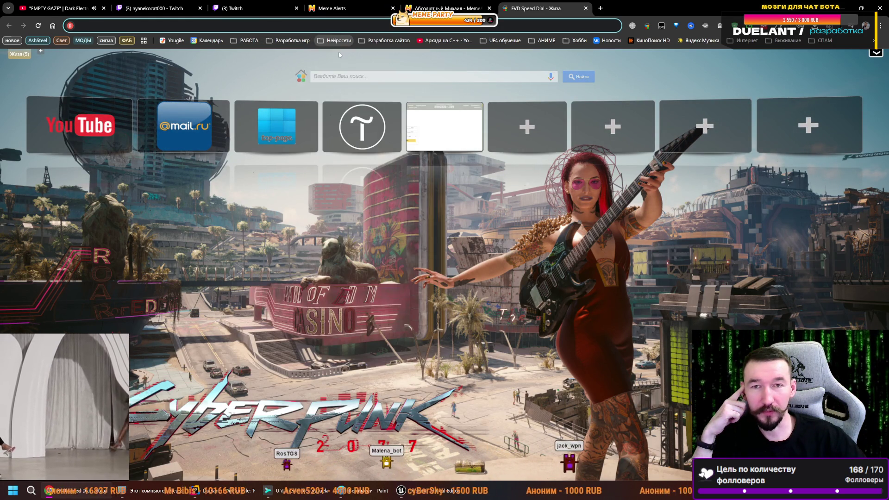
pyautogui.click(351, 57)
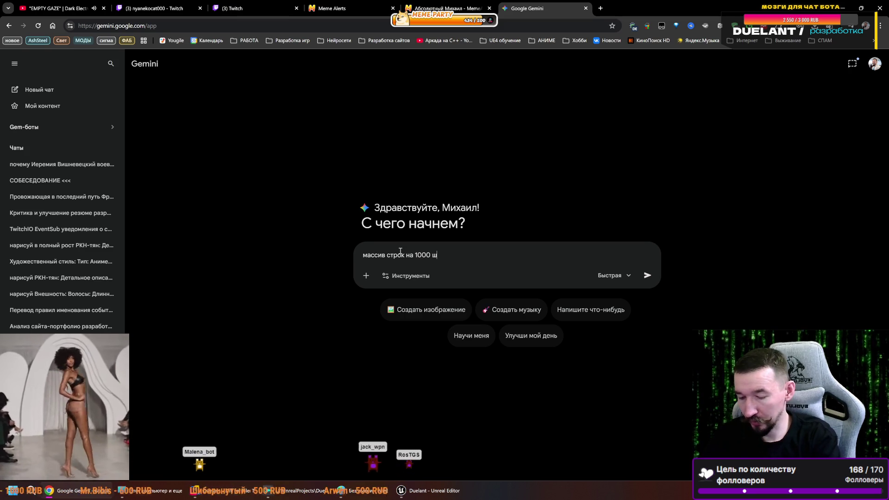
pyautogui.write('массив строк на 1000 штук норм')
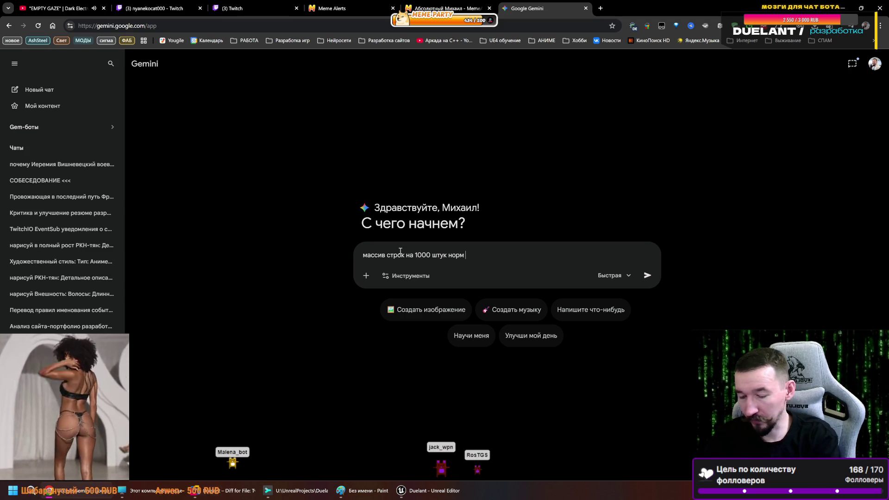
# - Ask Gemini whether a 1000-string array is a memory concern or nothing to worry about
pyautogui.write('тема по па')
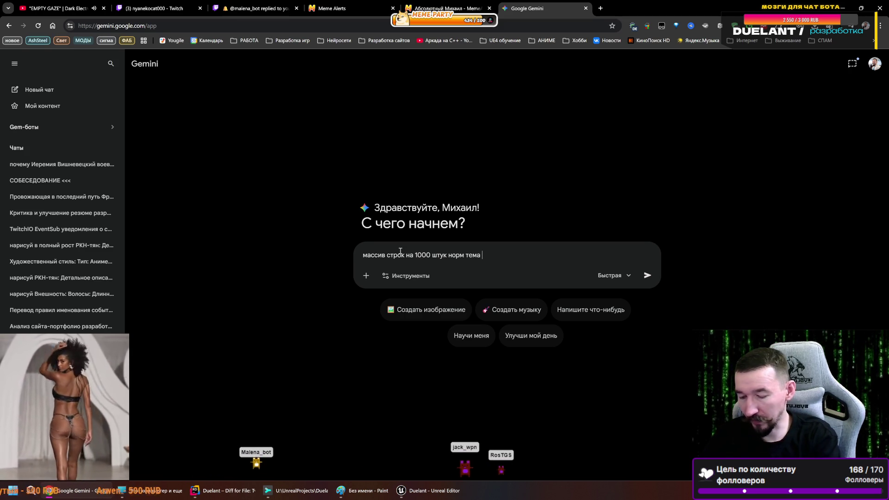
pyautogui.write('мяти ')
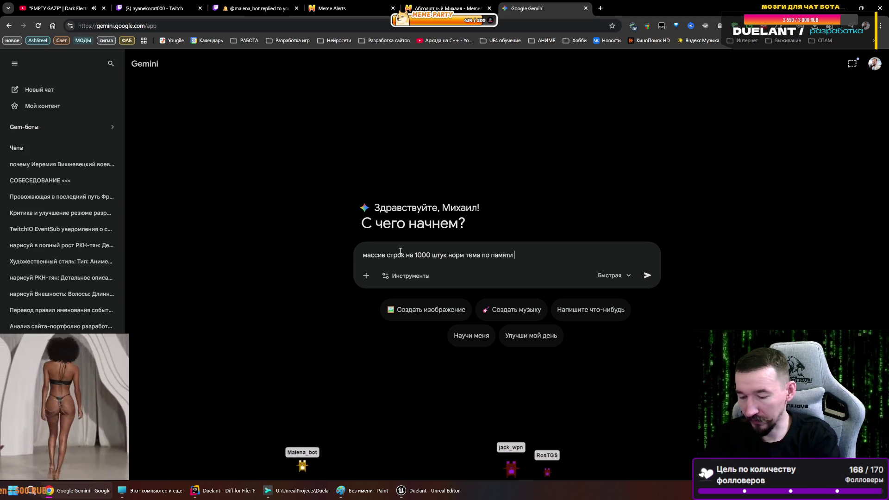
pyautogui.write('или фигня')
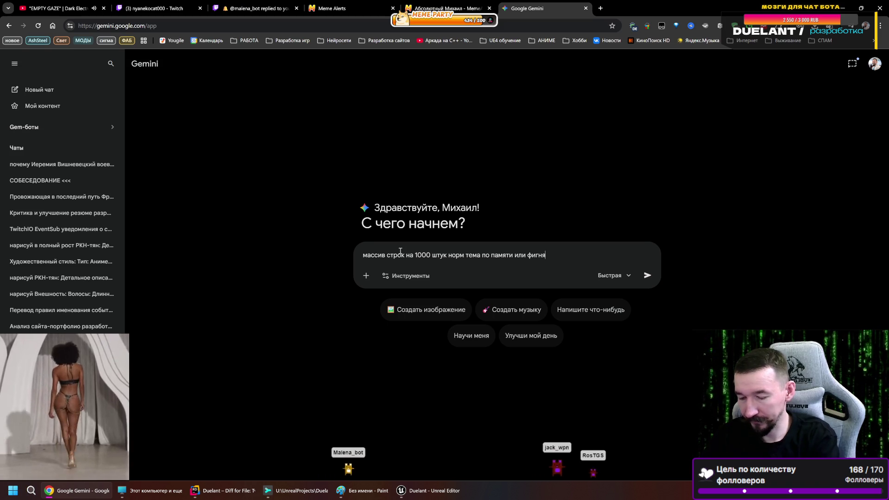
pyautogui.press('Return')
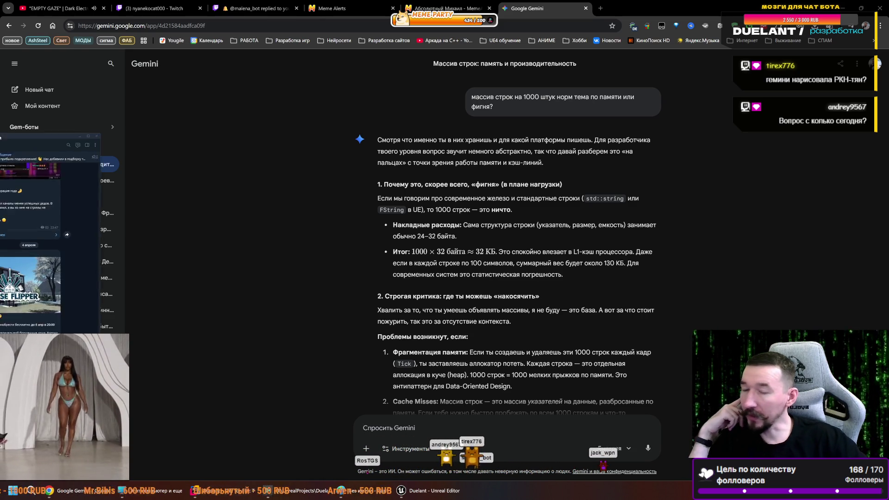
# - Enlarge the Telegram window, collapse the chat list, and open the private chat with the bot
pyautogui.moveTo(2, 142); pyautogui.dragTo(121, 129)
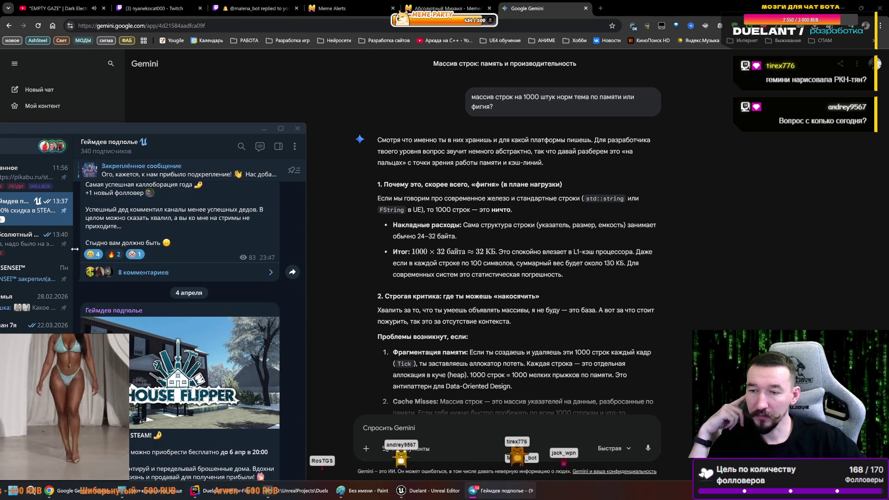
pyautogui.moveTo(75, 249); pyautogui.dragTo(9, 250)
pyautogui.moveTo(64, 133)
pyautogui.mouseDown()
pyautogui.moveTo(152, 79)
pyautogui.moveTo(147, 39)
pyautogui.mouseUp()
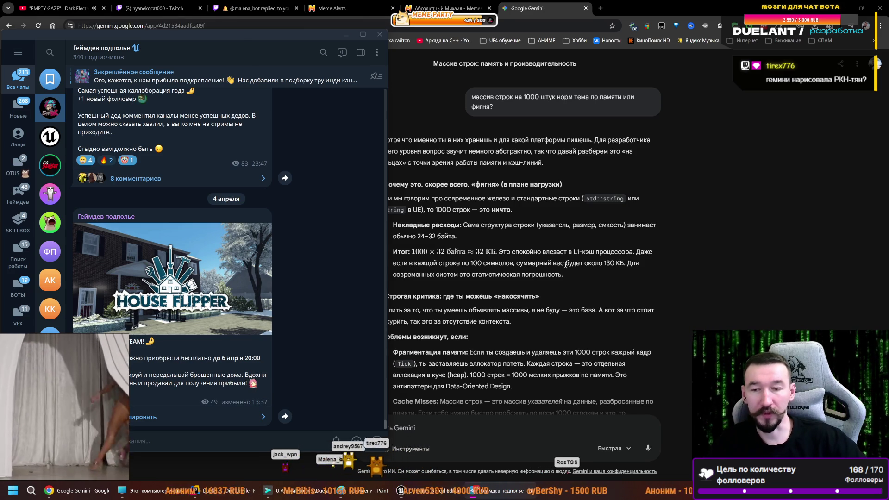
pyautogui.click(62, 135)
pyautogui.click(123, 316)
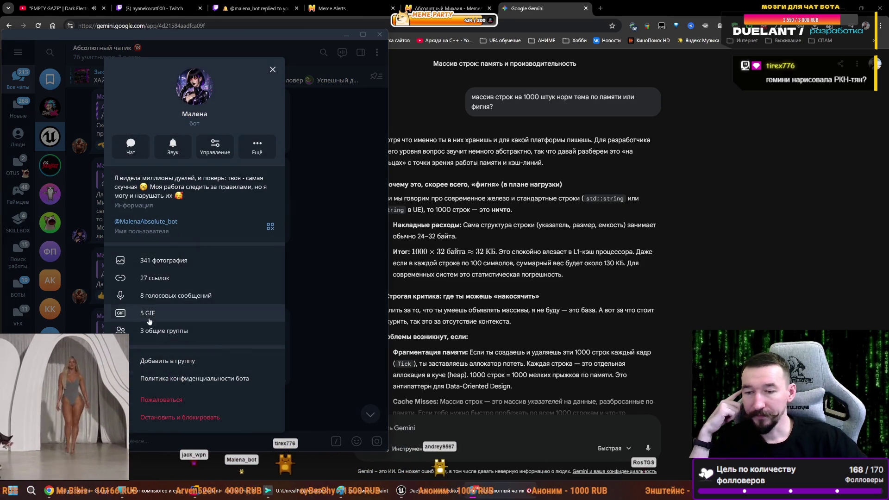
pyautogui.click(130, 146)
# - Send the bot a request to draw an inflatable-sword beach fight with РКН in swimsuits
pyautogui.write('маля нар')
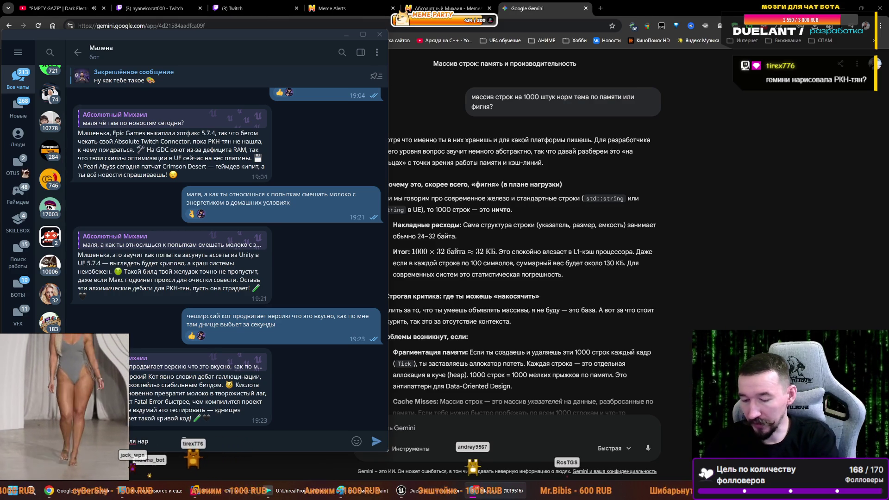
pyautogui.write('исуй ка')
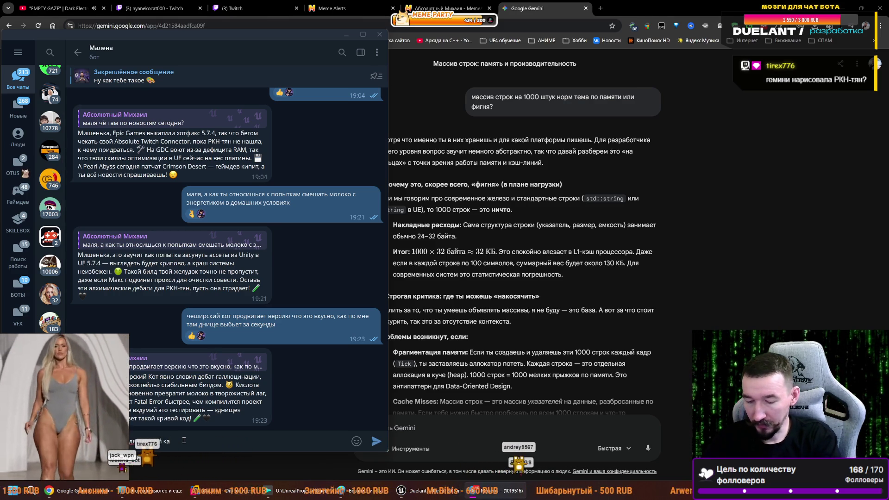
pyautogui.write('к ты дёрешься надувны')
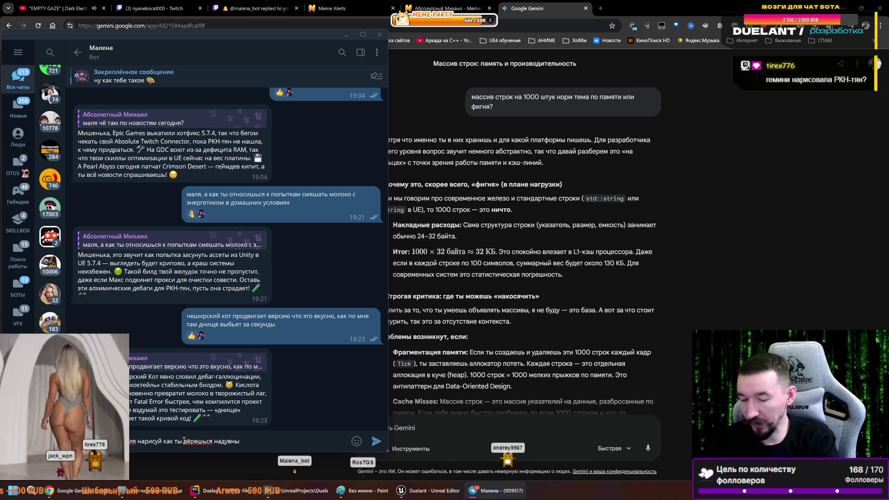
pyautogui.write('ми мечами в купал')
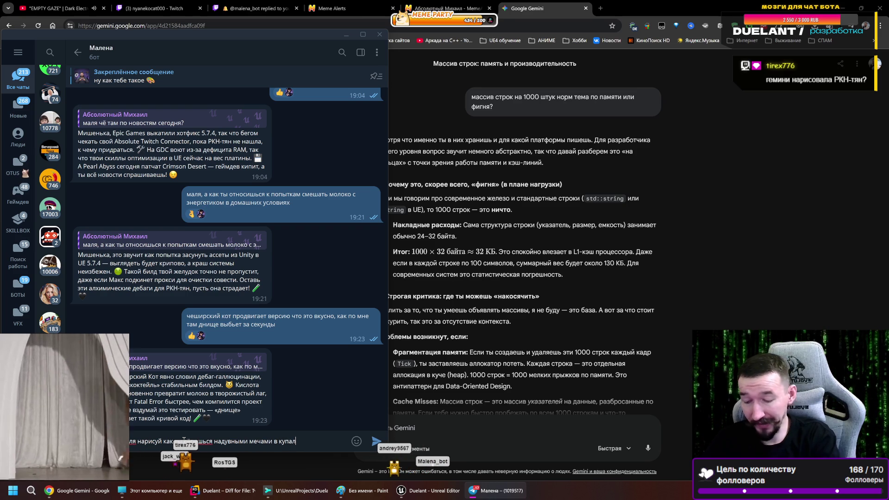
pyautogui.write('х')
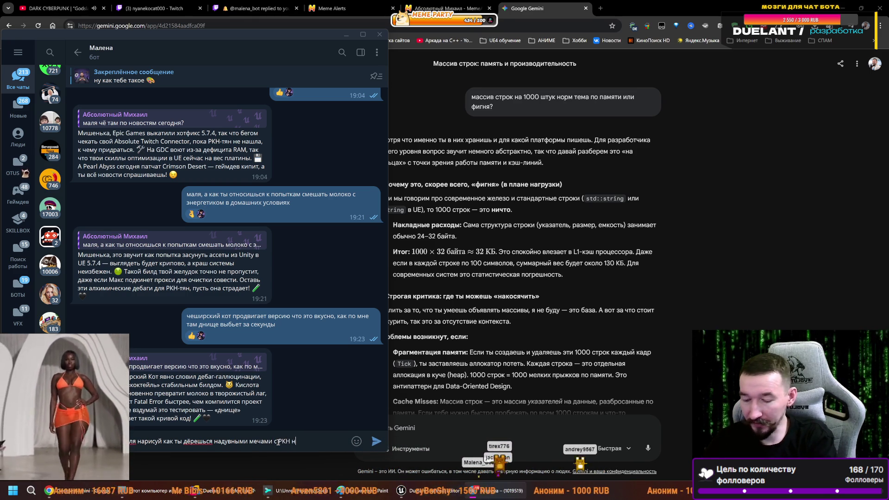
pyautogui.write('ляже в ')
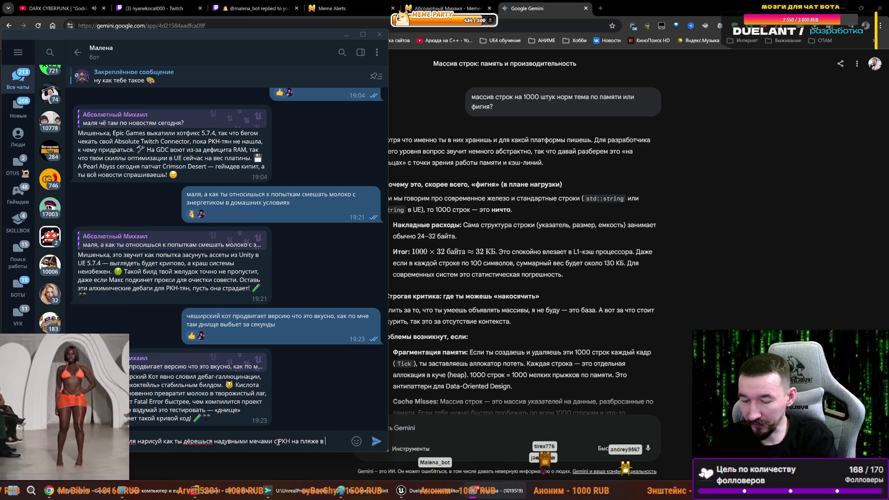
pyautogui.write('купальниках')
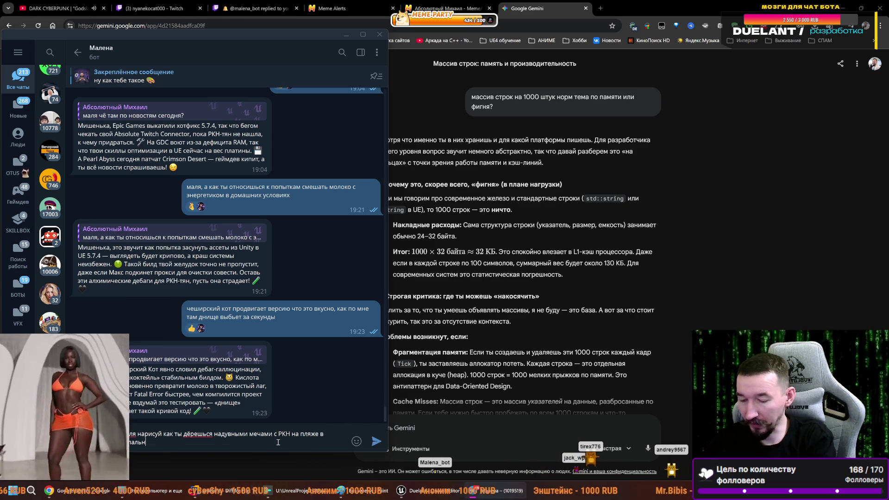
pyautogui.press('Return')
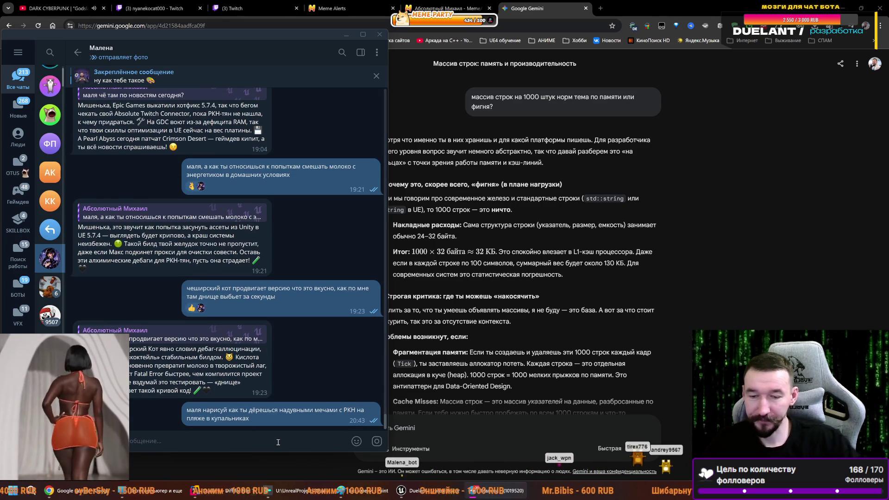
# - Ask Gemini how many Twitch chatter names an array can hold before causing problems
pyautogui.click(472, 403)
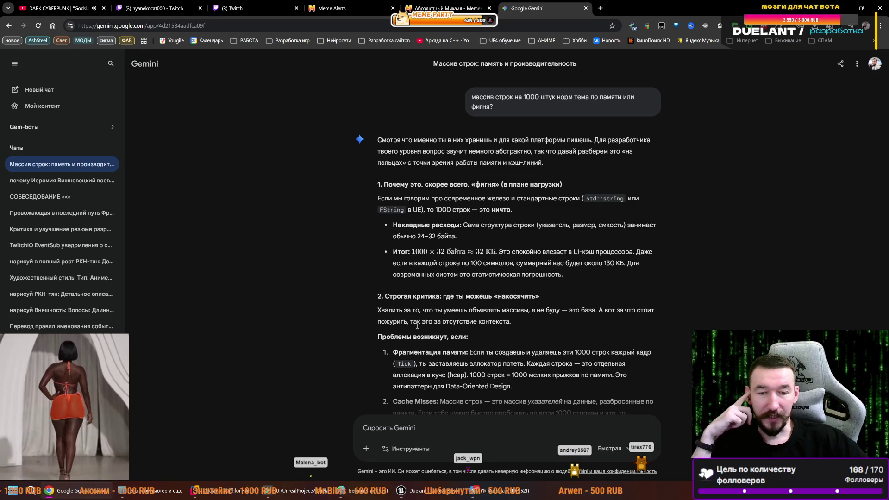
pyautogui.click(400, 428)
pyautogui.write('оч')
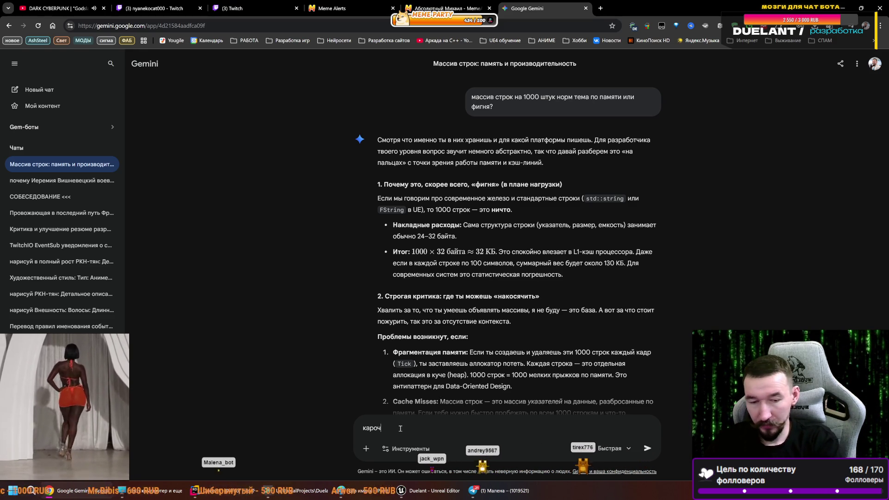
pyautogui.write(', я соб')
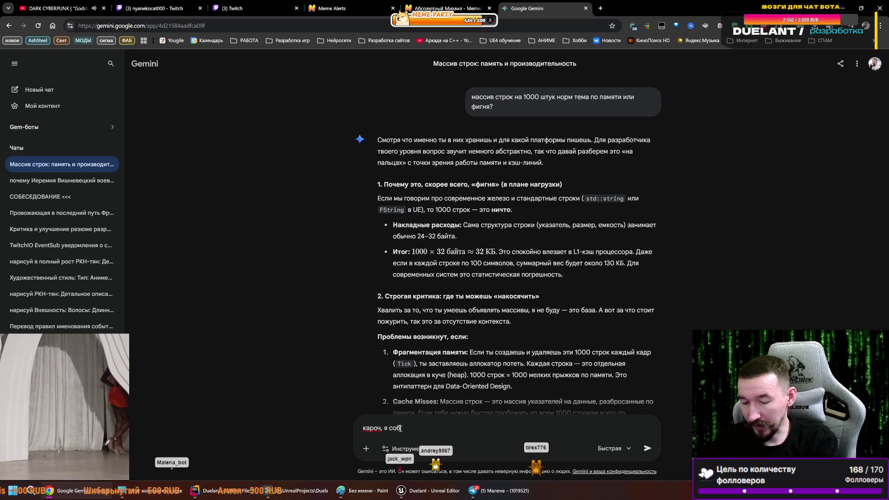
pyautogui.write('ираю имена ')
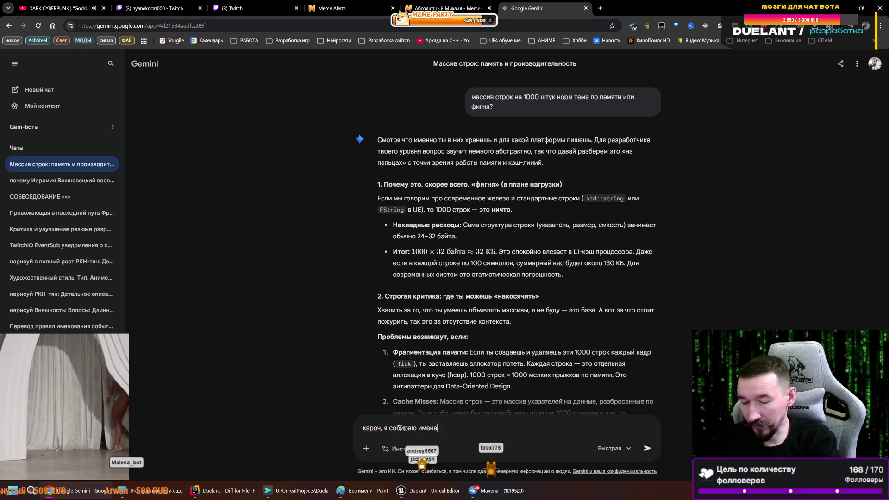
pyautogui.write('чатерсов ')
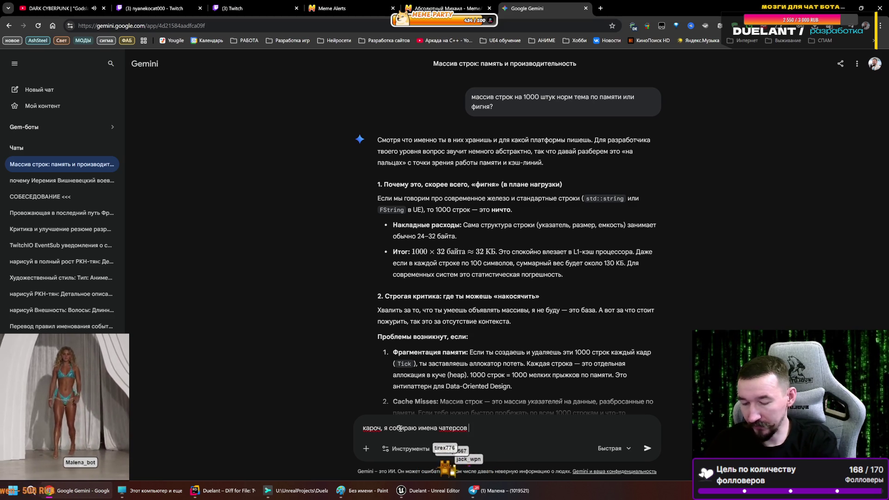
pyautogui.write('в массив')
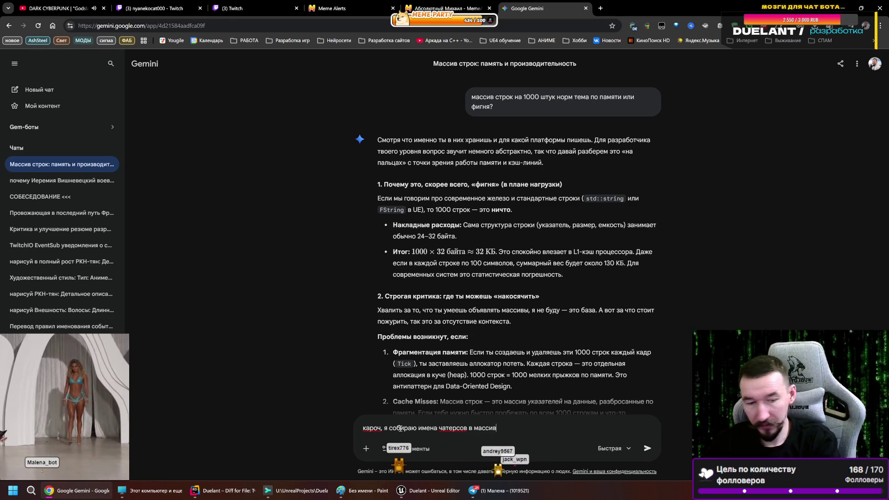
pyautogui.hotkey('ctrl', 'Left')
pyautogui.hotkey('ctrl', 'Left')
pyautogui.write('на тви')
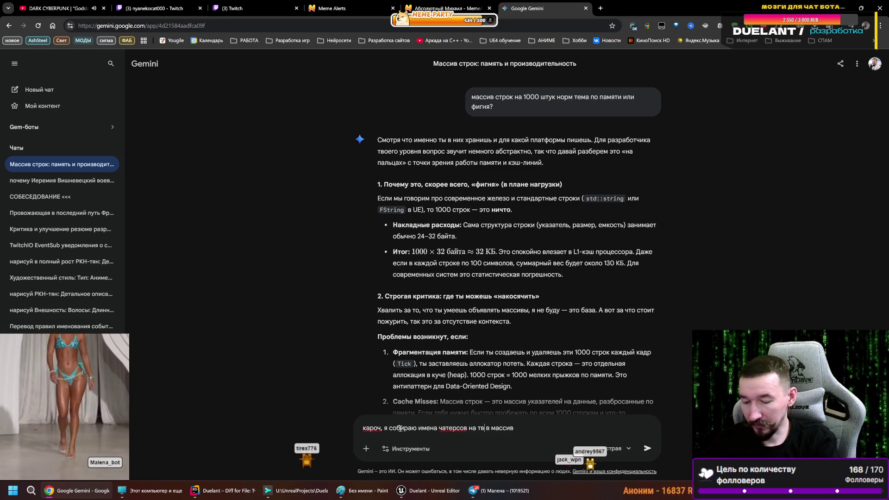
pyautogui.write('тче в массив')
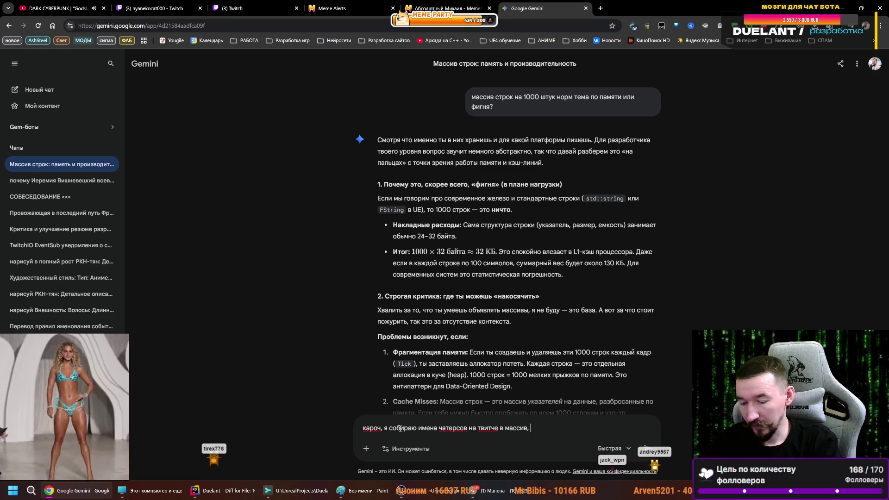
pyautogui.write(', сколько максимально имён мне стои')
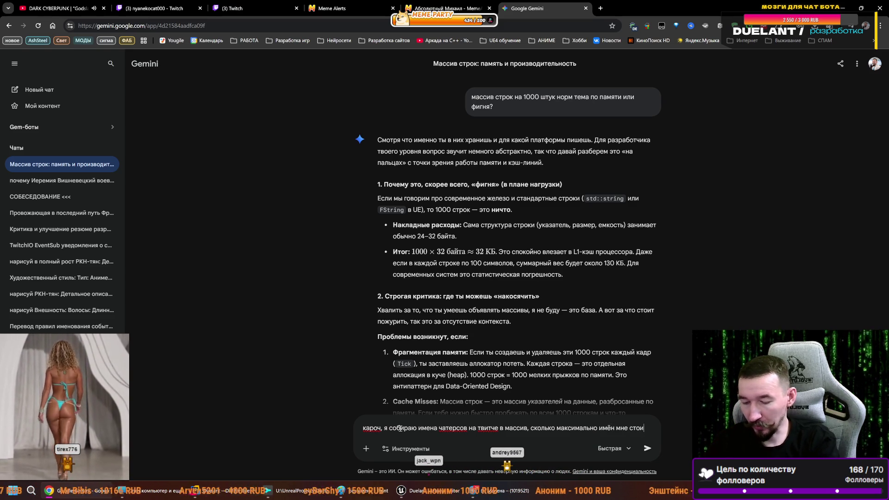
pyautogui.write('т хранить до получения проб')
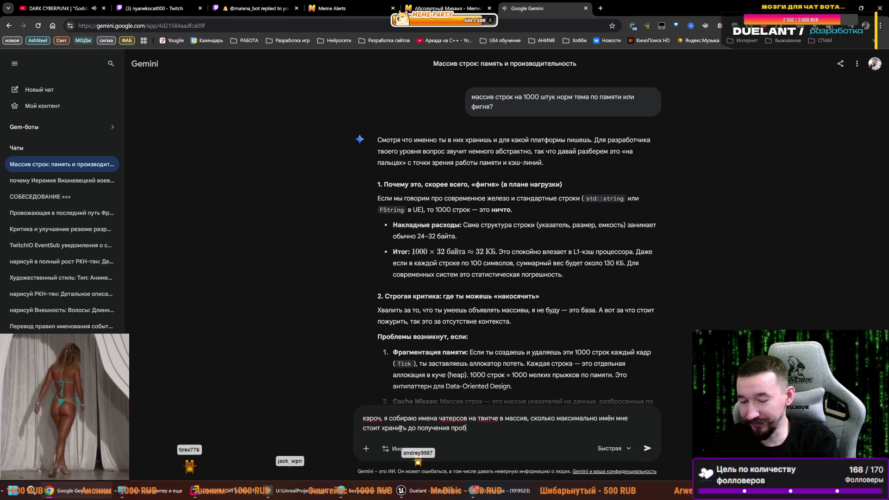
pyautogui.press('Return')
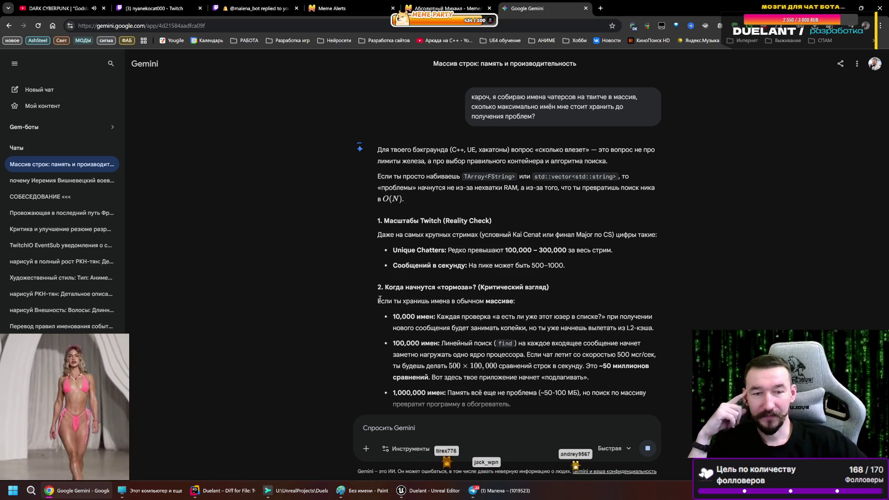
# - Read Gemini's reply, highlight the 100,000-names paragraph, and switch to the Twitch dashboard tab
pyautogui.scroll(-2, 353, 318)
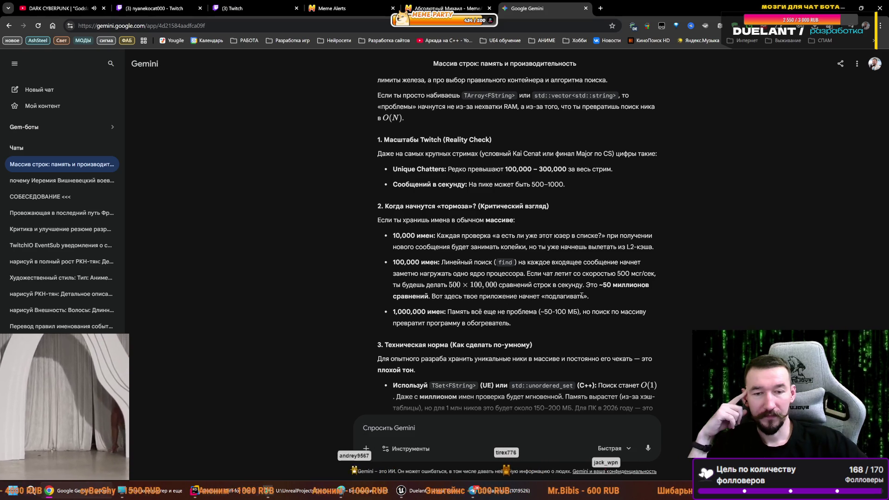
pyautogui.moveTo(590, 298)
pyautogui.mouseDown()
pyautogui.moveTo(384, 272)
pyautogui.moveTo(381, 263)
pyautogui.mouseUp()
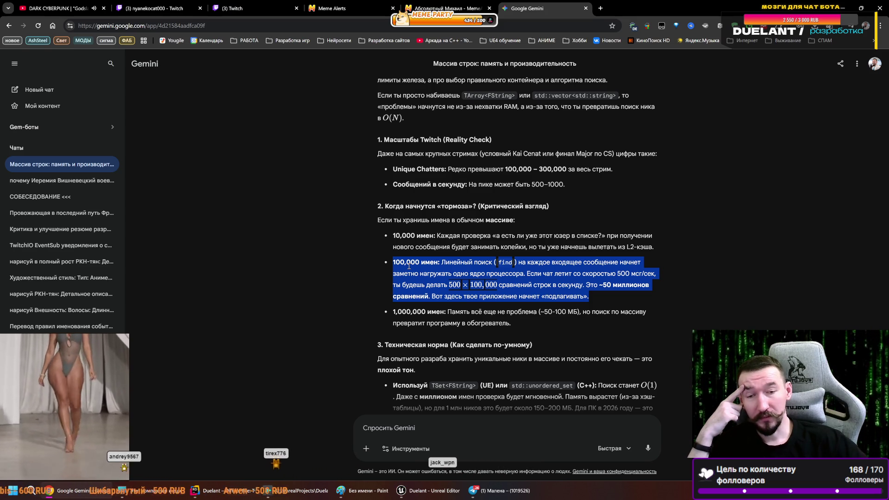
pyautogui.click(250, 3)
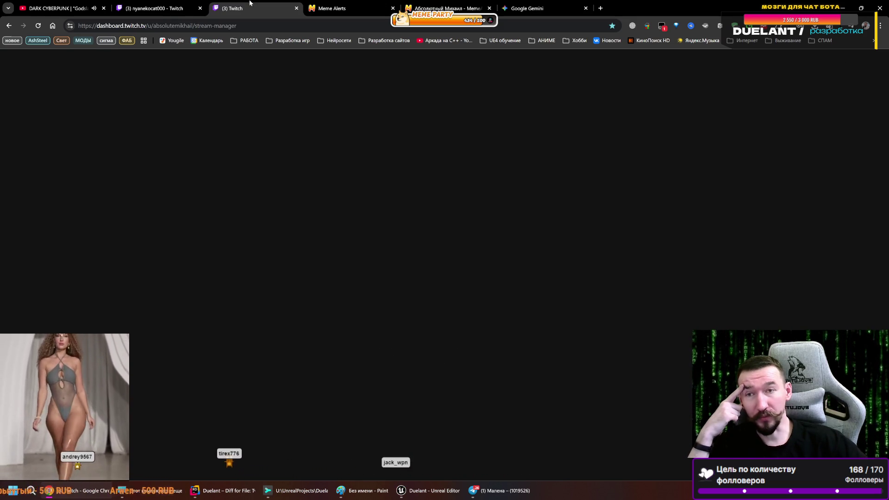
# - Check the RocketLeague stream, return to the co-streamer's channel, then leave Chrome
pyautogui.click(152, 7)
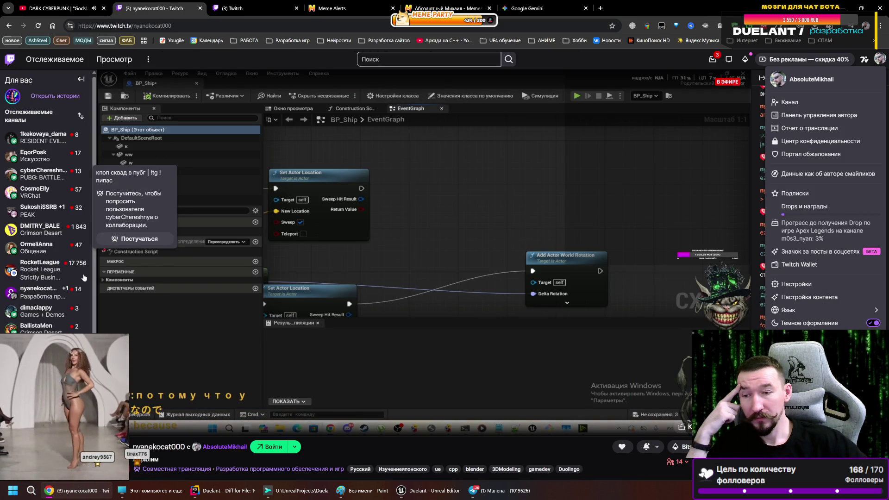
pyautogui.click(50, 267)
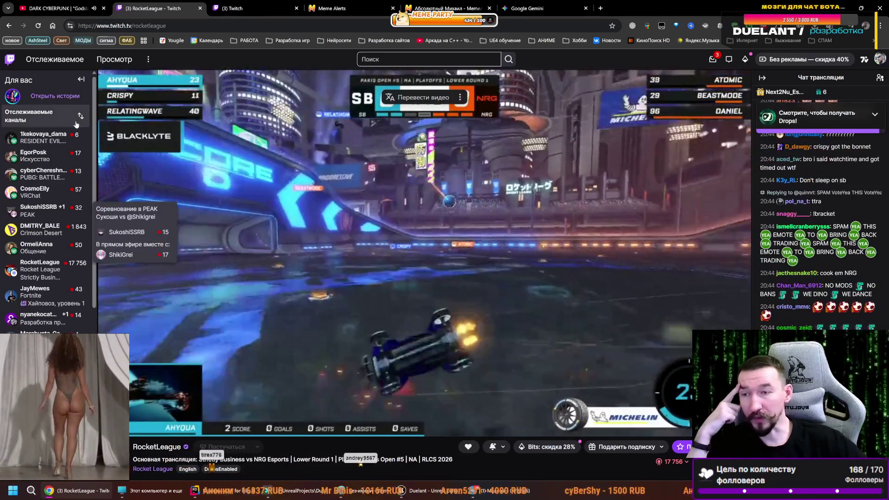
pyautogui.click(40, 317)
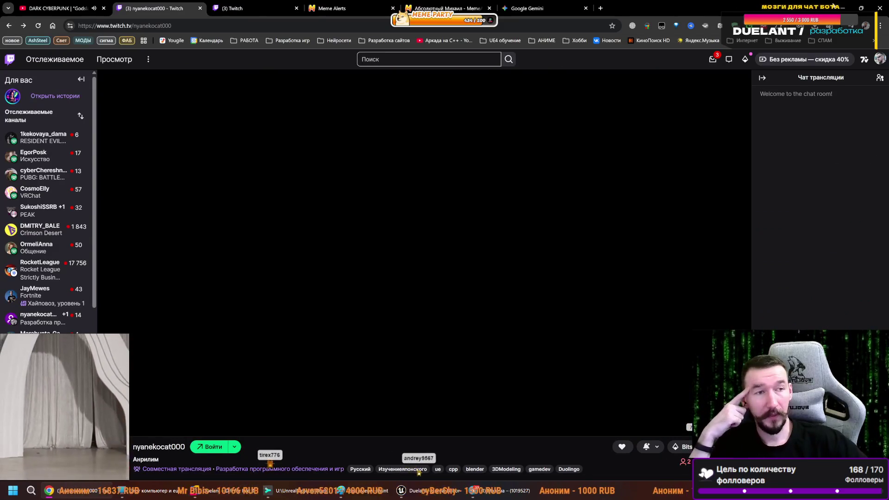
pyautogui.hotkey('alt', 'Tab')
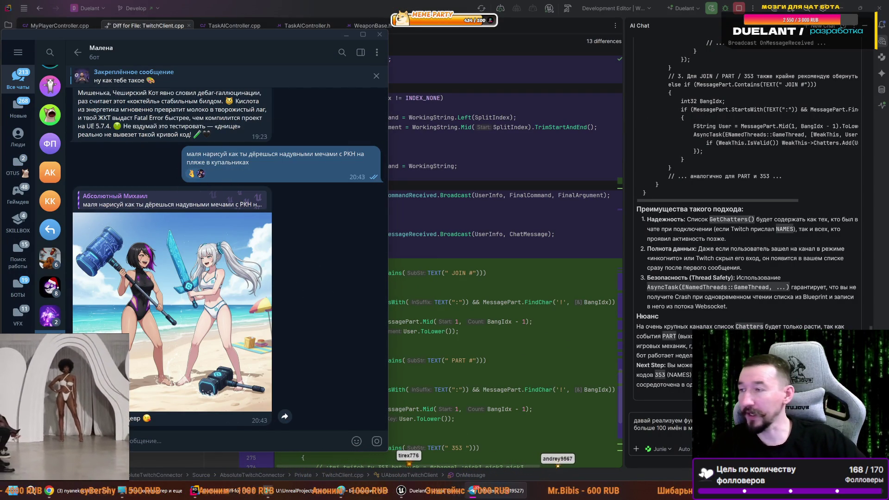
# - View the beach picture enlarged, then ask the bot to draw РКН leashed, sitting and smiling
pyautogui.click(148, 276)
pyautogui.moveTo(505, 149); pyautogui.dragTo(542, 79)
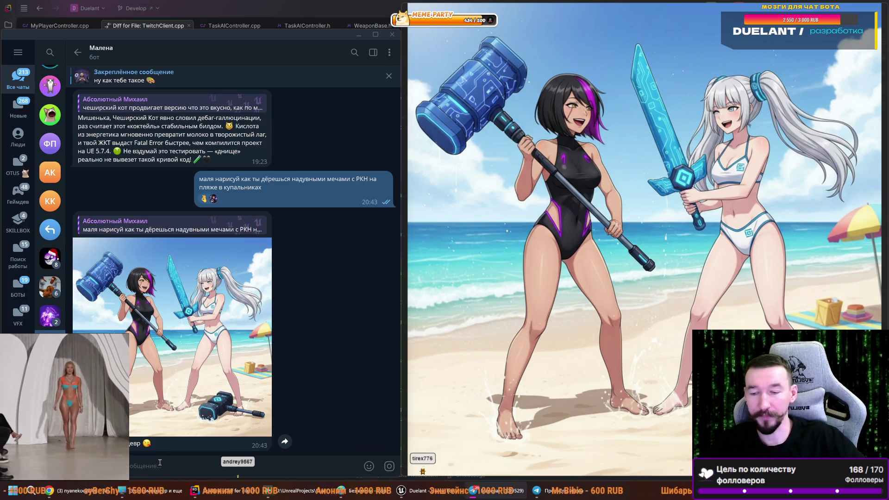
pyautogui.write('ля')
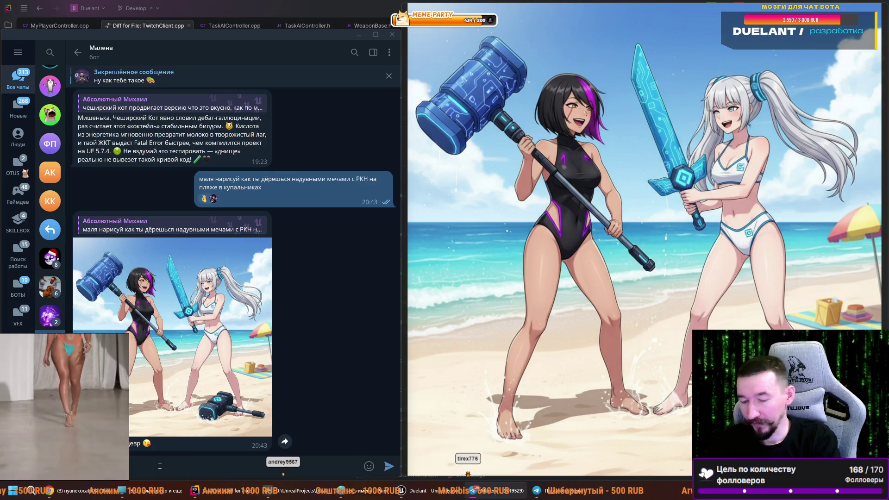
pyautogui.write(' нарисуй')
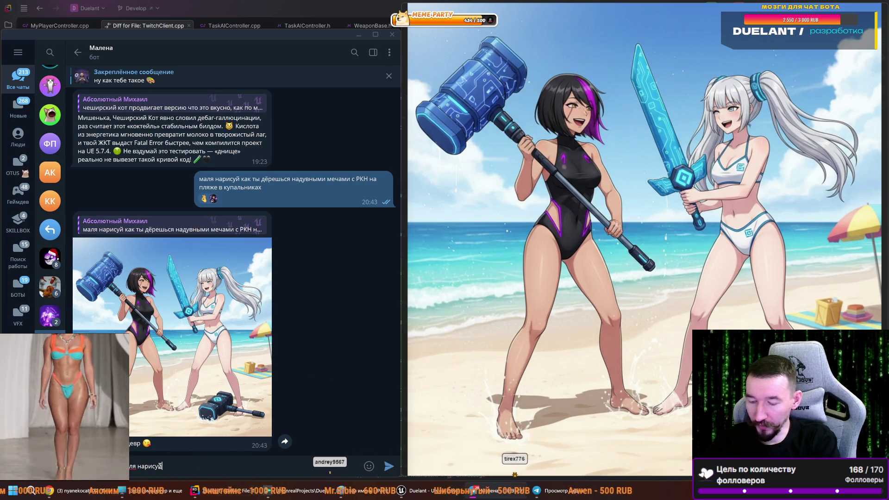
pyautogui.write(' как ты д')
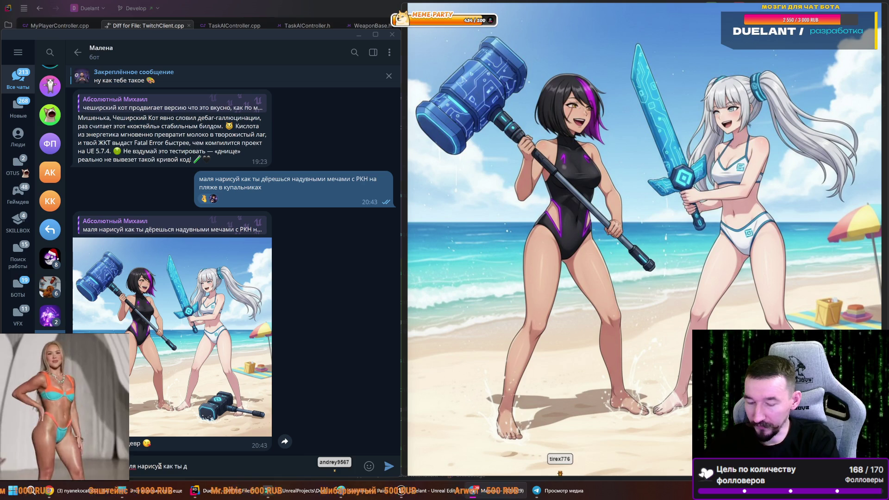
pyautogui.write('ержишь на пов')
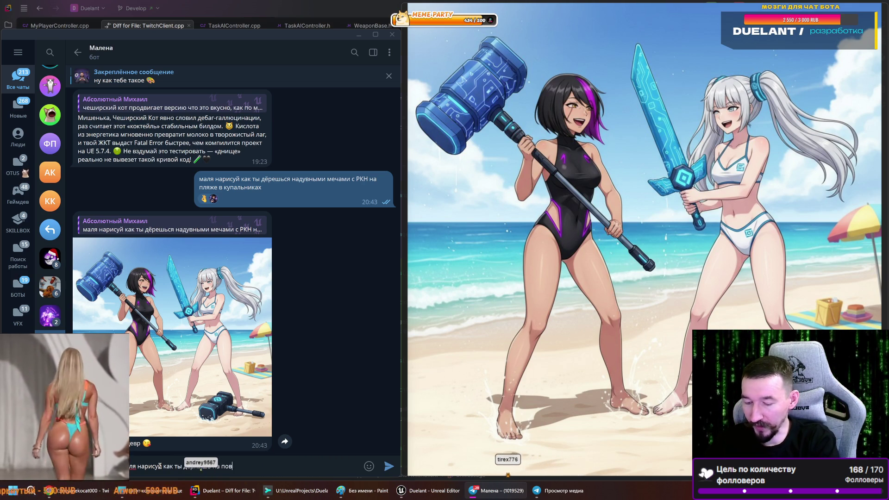
pyautogui.write('одке РКН.')
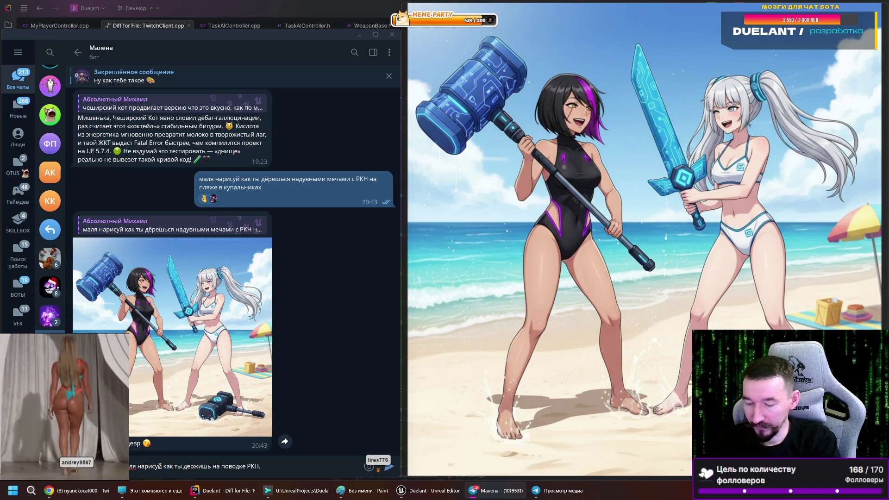
pyautogui.write(' А РКН в это время стоит н')
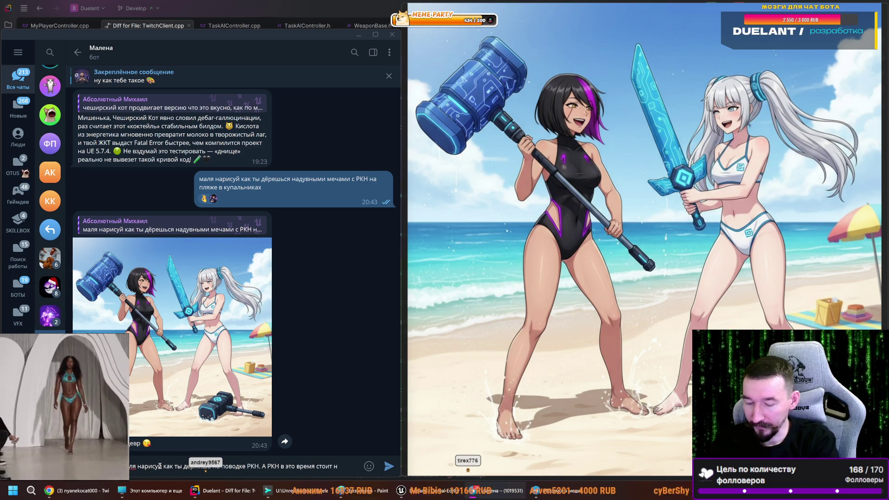
pyautogui.press('BackSpace')
pyautogui.press('BackSpace')
pyautogui.press('BackSpace')
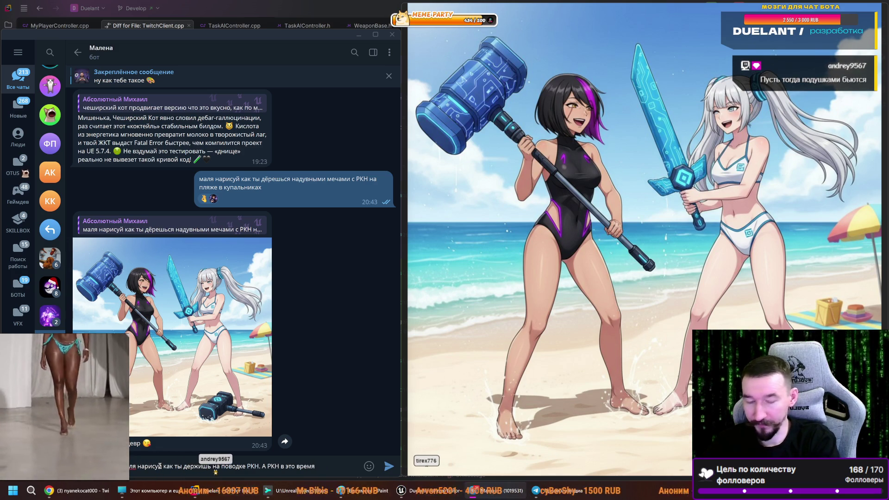
pyautogui.write(' сидит н')
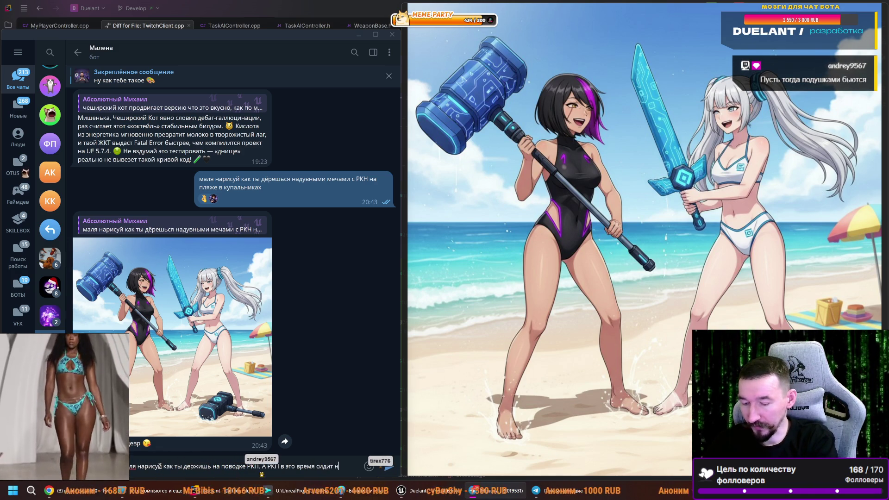
pyautogui.write('а попе')
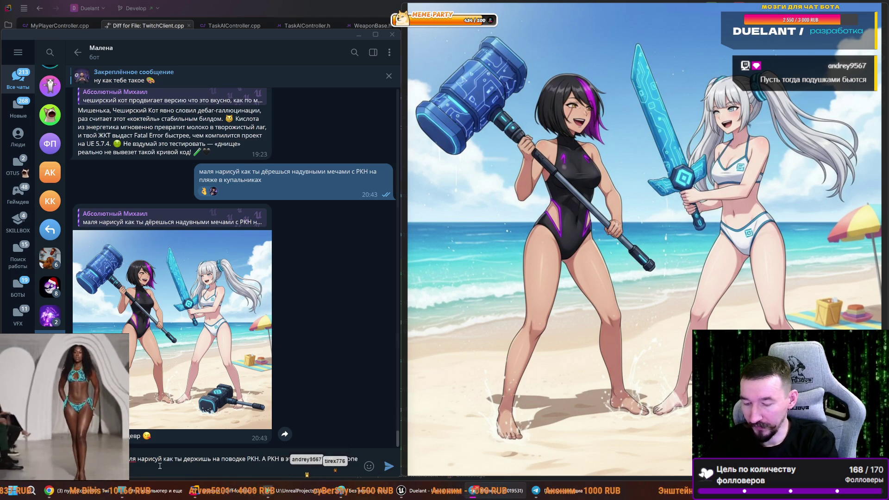
pyautogui.write(' и улыбае')
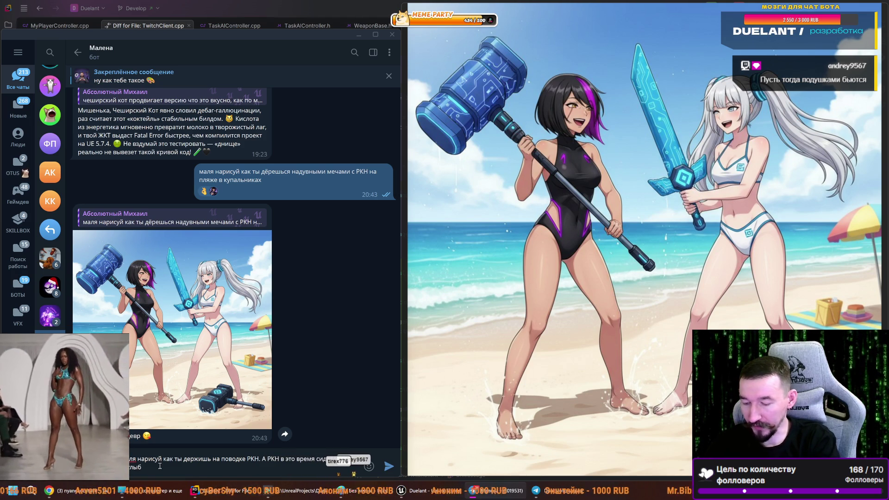
pyautogui.write('тся')
pyautogui.press('Return')
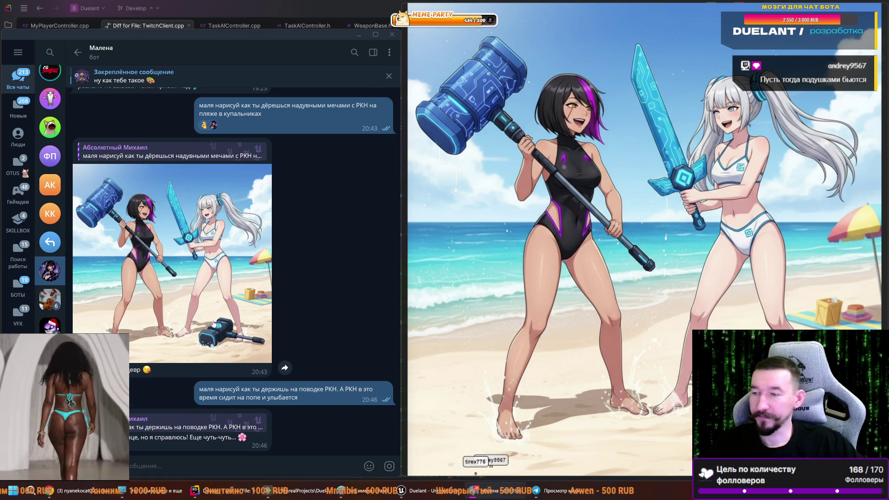
# - Toggle a heart on the beach photo, then heart and open the new leash picture
pyautogui.doubleClick(301, 299)
pyautogui.doubleClick(302, 294)
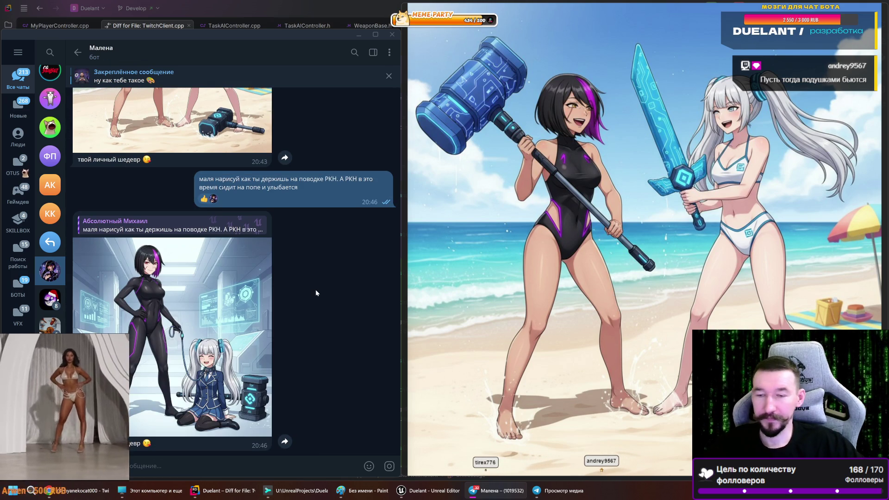
pyautogui.doubleClick(213, 306)
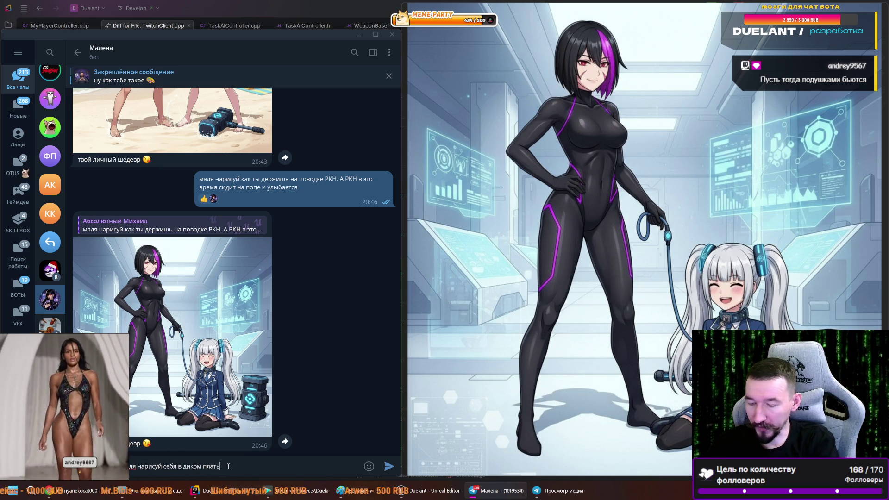
# - Send the wild-dress drawing request, view the returned jungle-gown picture, then switch to Unreal Editor
pyautogui.write('е')
pyautogui.press('Return')
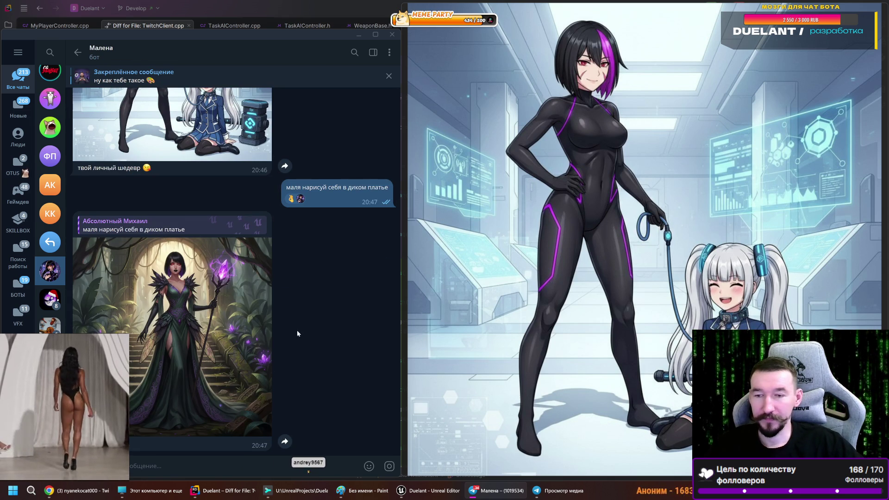
pyautogui.click(180, 285)
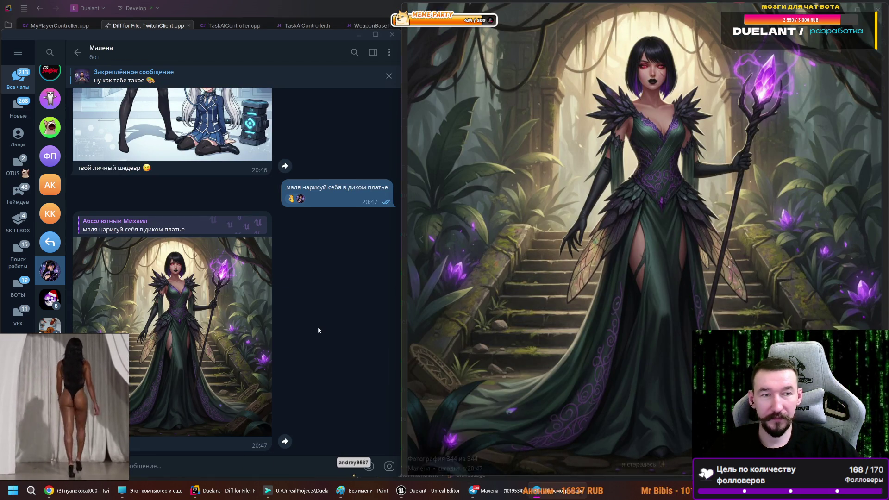
pyautogui.scroll(2, 145, 308)
pyautogui.scroll(3, 144, 307)
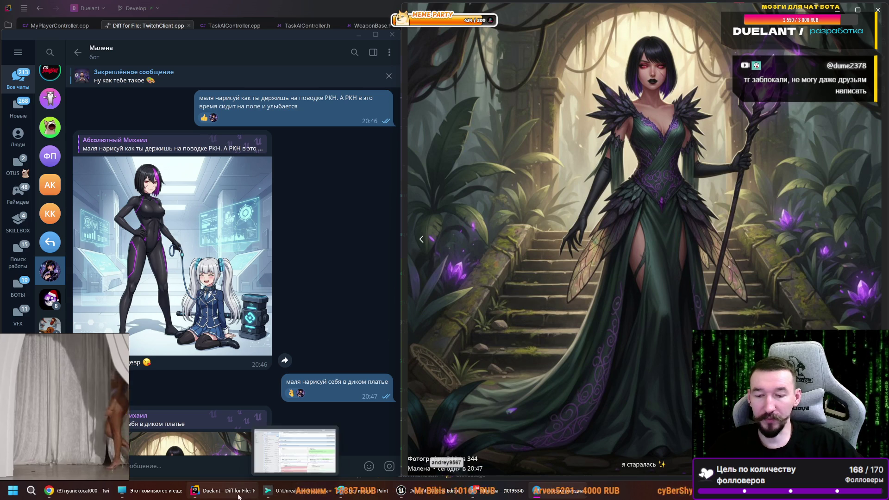
pyautogui.moveTo(431, 492)
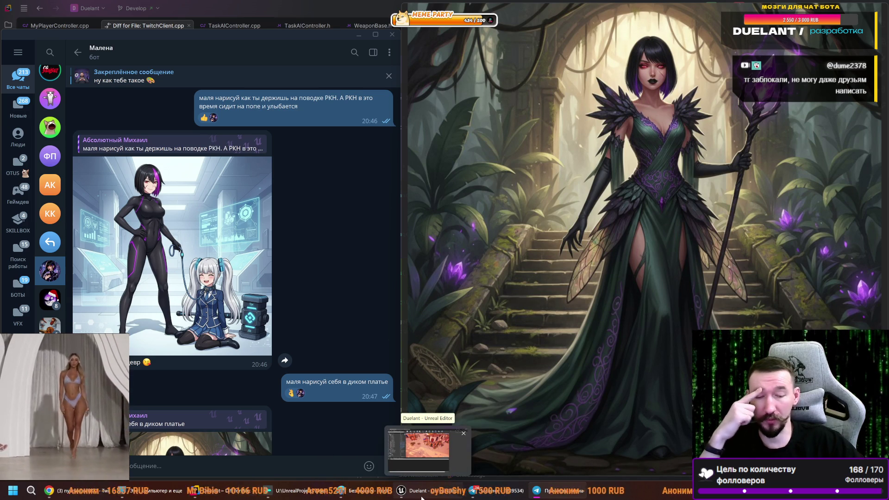
pyautogui.click(425, 495)
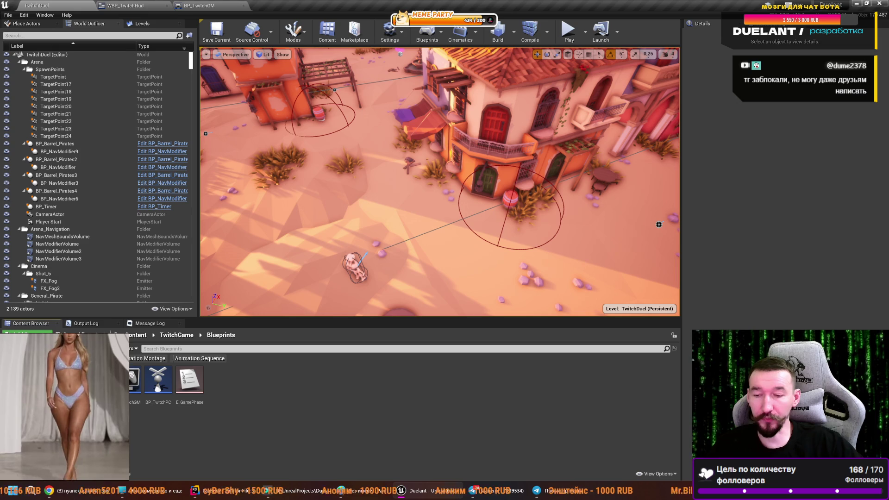
# - Switch from Unreal Editor's TwitchDuel level to the Chrome window showing the Twitch stream
pyautogui.moveTo(139, 408); pyautogui.dragTo(125, 407)
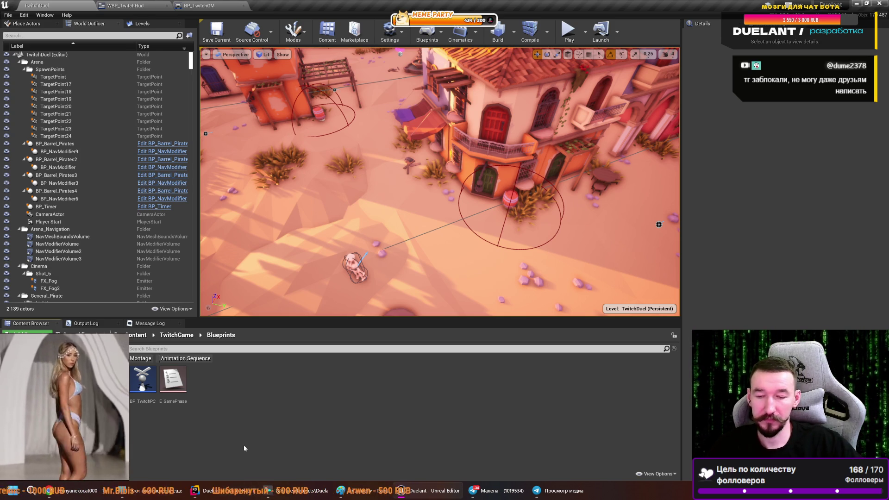
pyautogui.moveTo(221, 491)
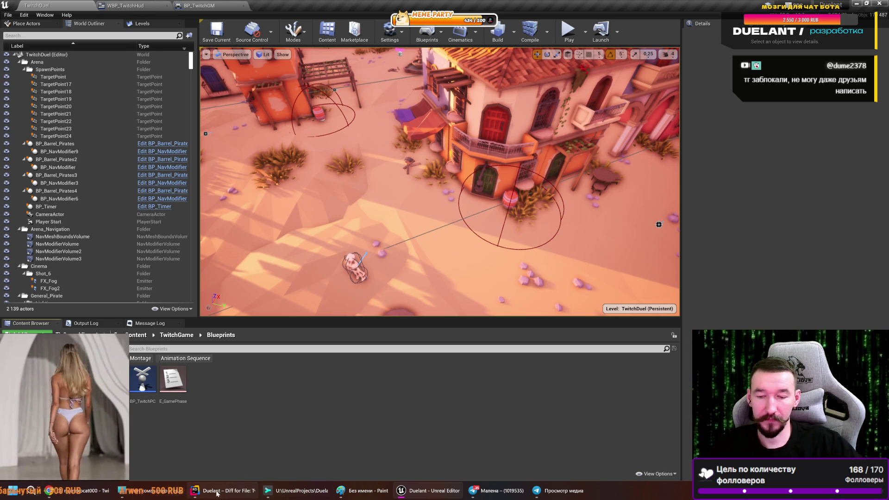
pyautogui.click(222, 447)
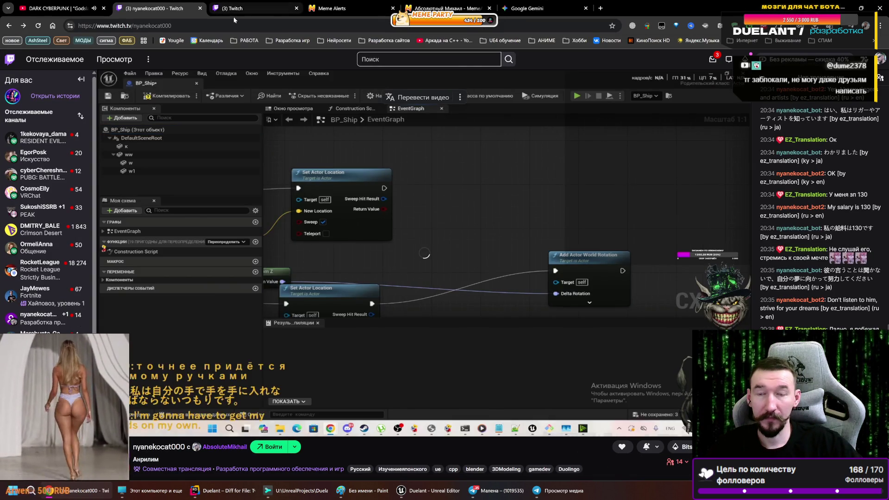
# - Start a new Gemini chat, then open a new tab and browse the РАБОТА bookmarks' Мой курс folder
pyautogui.hotkey('ctrl', '9')
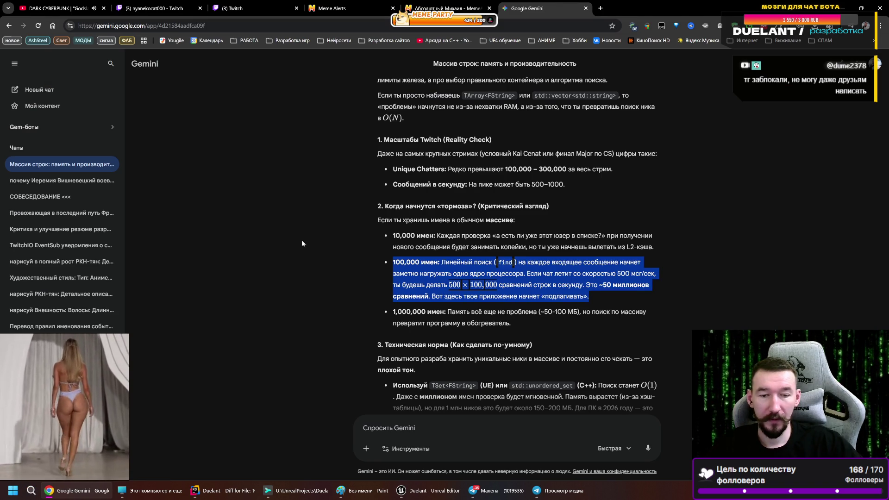
pyautogui.click(40, 89)
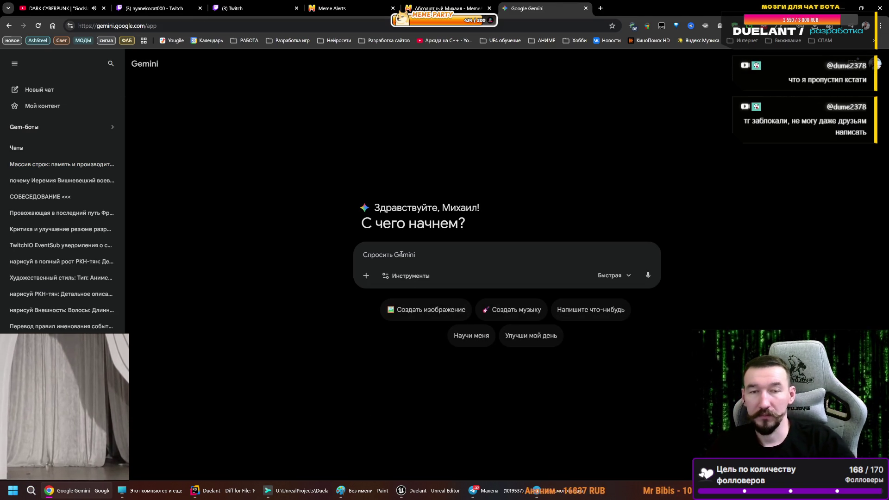
pyautogui.click(601, 8)
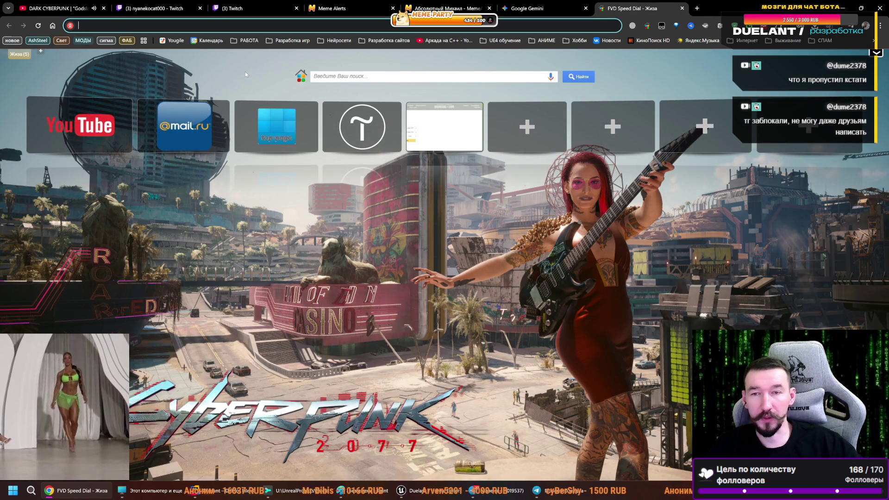
pyautogui.click(240, 40)
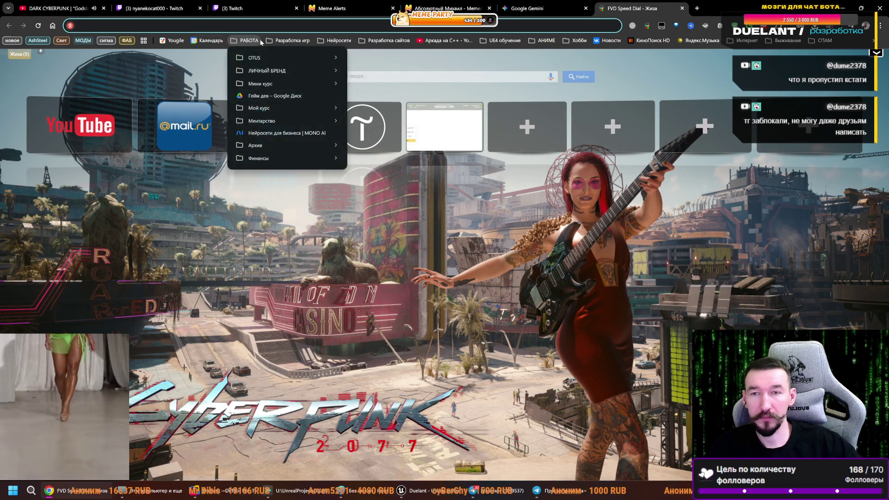
pyautogui.moveTo(327, 110)
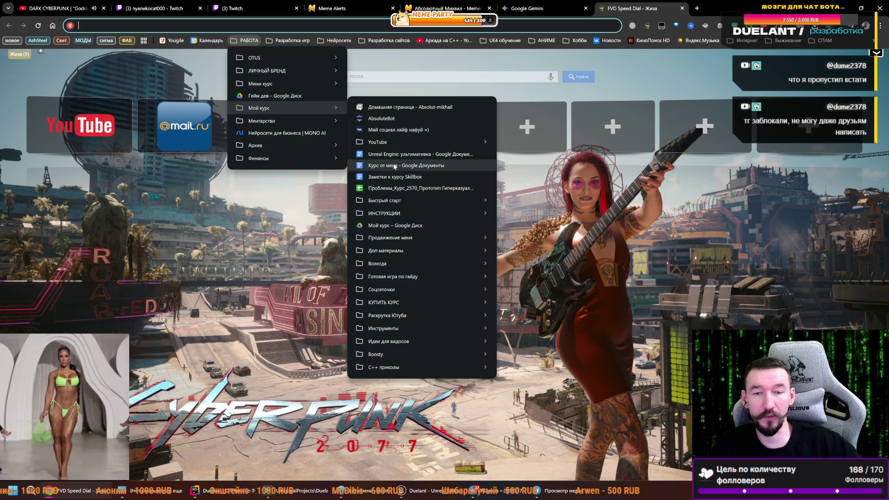
# - Open the Абсолютный Unreal Engine document from the Курс от меня bookmark and switch to its База для крутыша tab
pyautogui.click(404, 155)
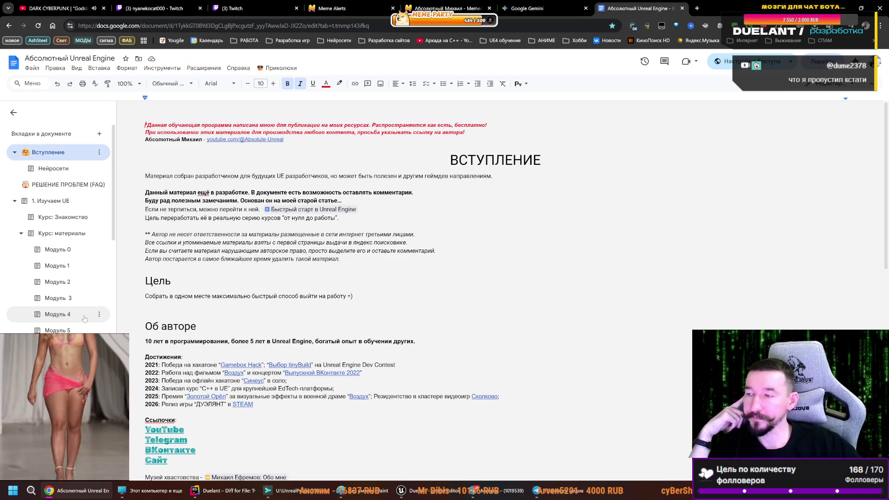
pyautogui.scroll(-2, 74, 291)
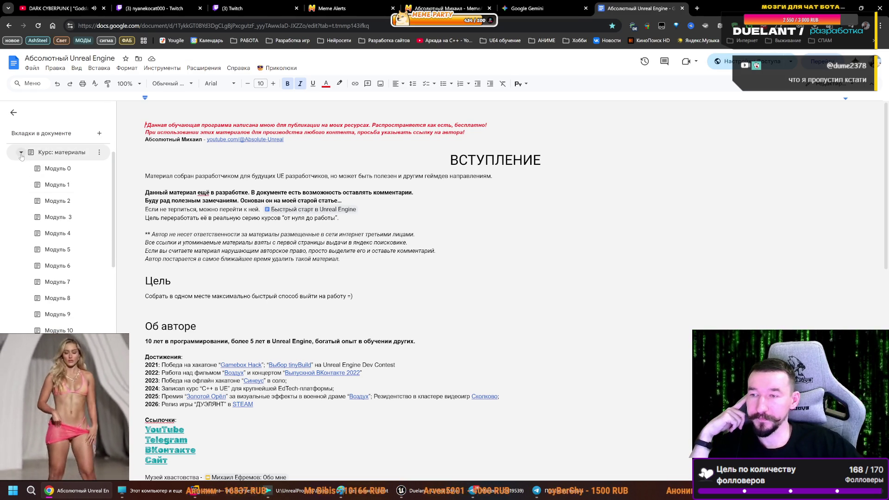
pyautogui.scroll(-6, 66, 278)
pyautogui.scroll(-3, 65, 331)
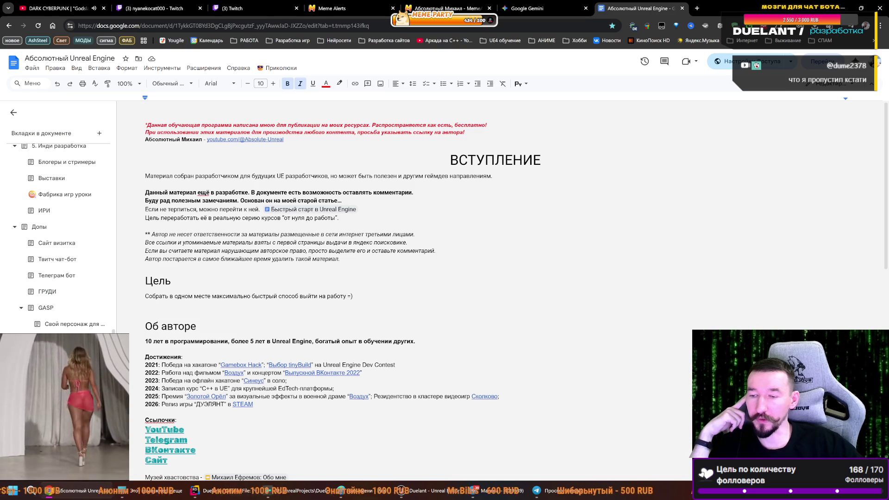
pyautogui.scroll(3, 53, 326)
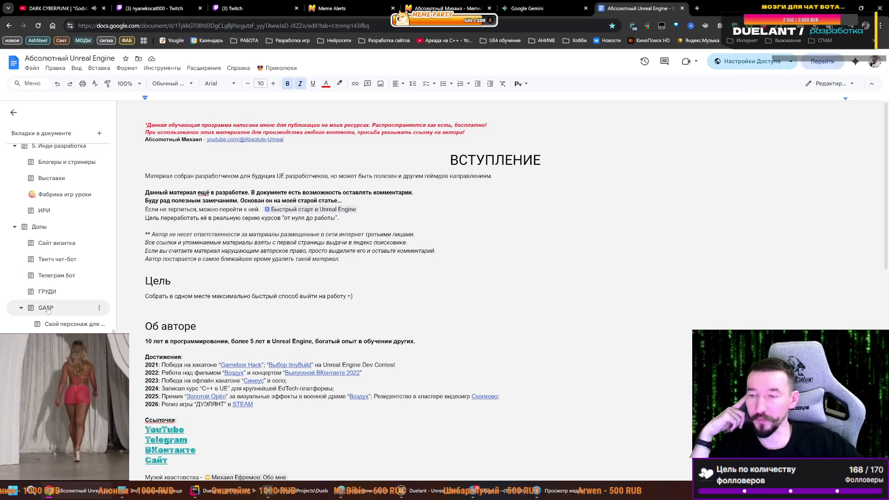
pyautogui.scroll(3, 53, 252)
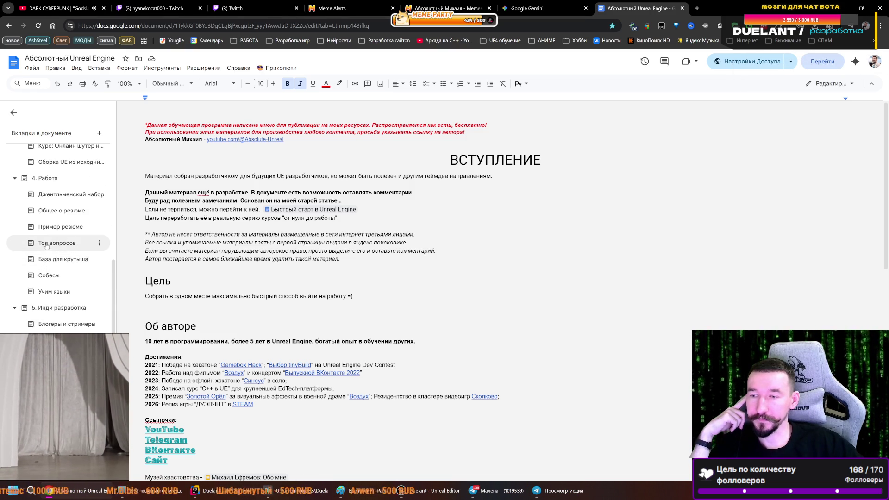
pyautogui.click(45, 260)
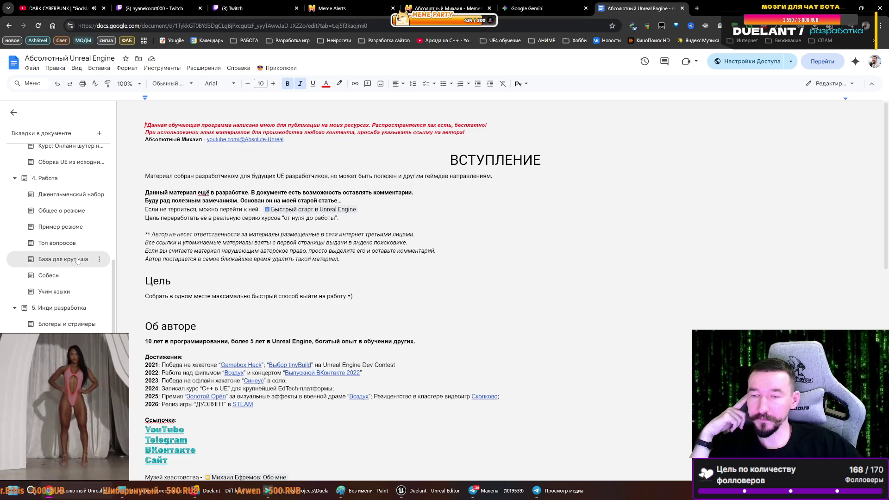
# - Highlight the DotProduct call and the 0.707 = cos(45 градусов) comment lines in the Dot Product example
pyautogui.scroll(-1, 325, 323)
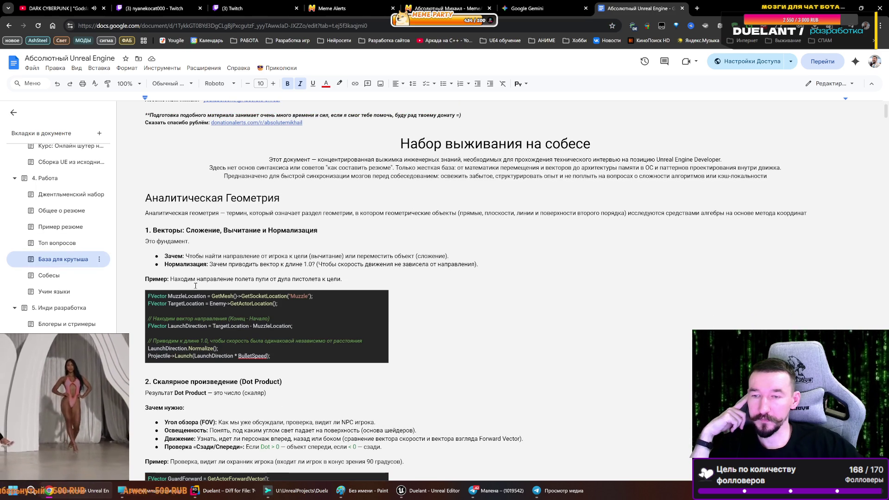
pyautogui.scroll(-3, 189, 288)
pyautogui.scroll(-3, 224, 262)
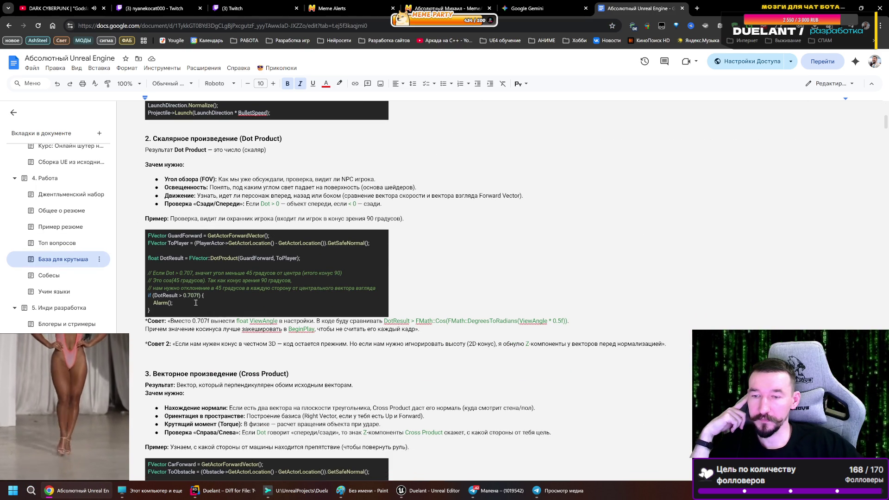
pyautogui.doubleClick(222, 258)
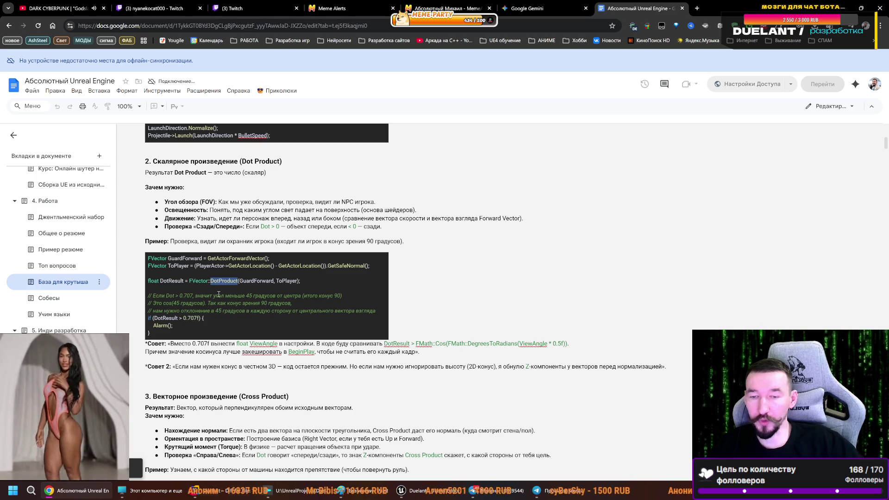
pyautogui.moveTo(154, 296); pyautogui.dragTo(274, 296)
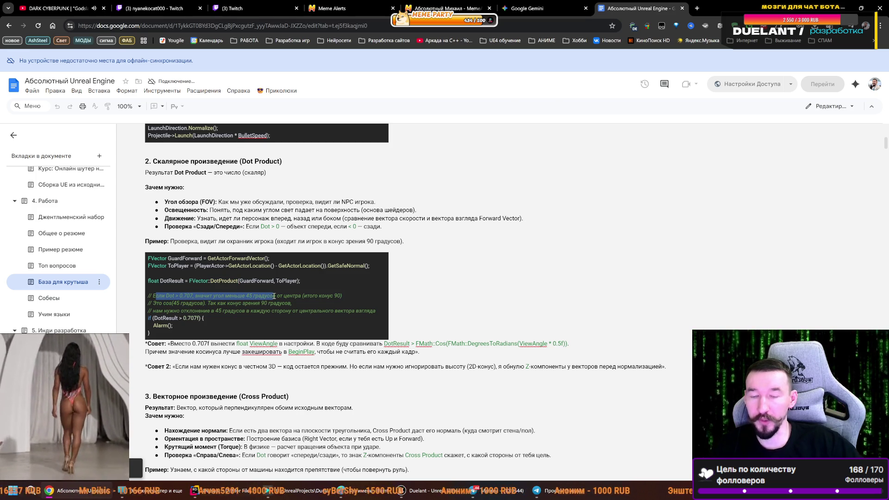
pyautogui.moveTo(154, 280); pyautogui.dragTo(296, 282)
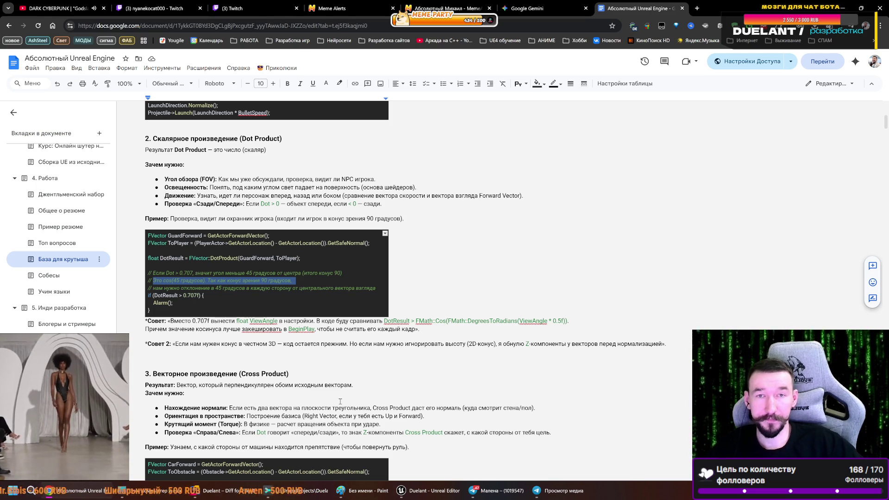
pyautogui.click(535, 3)
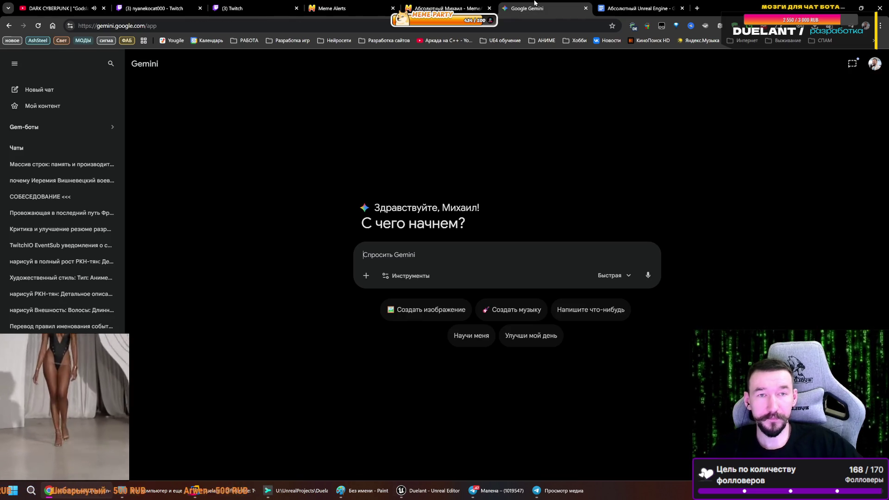
# - Start a Gemini prompt with 'блюпринты', converting the wrong-layout word to Cyrillic
pyautogui.click(393, 251)
pyautogui.write('UE ,k.gh')
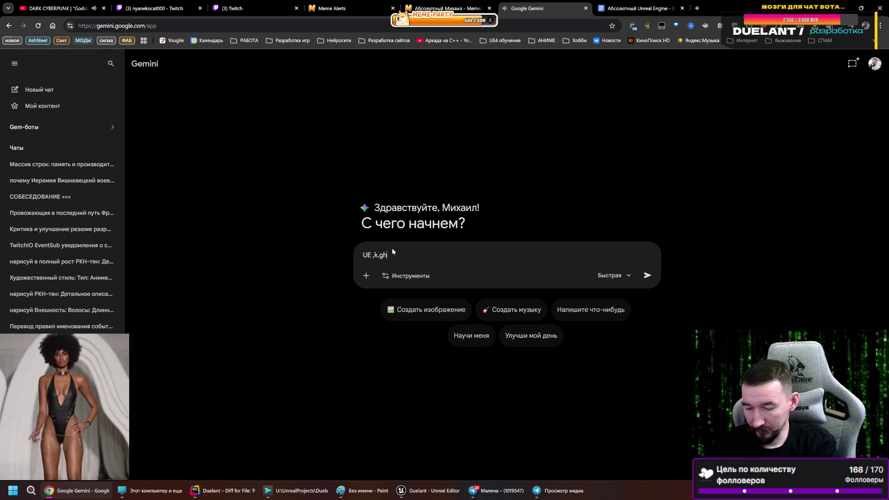
pyautogui.write('byns')
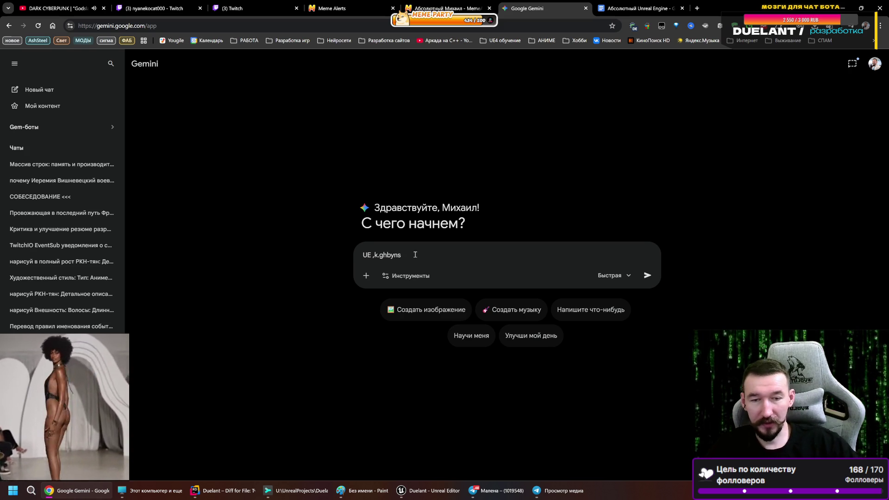
pyautogui.moveTo(415, 255); pyautogui.dragTo(371, 254)
pyautogui.click(419, 259)
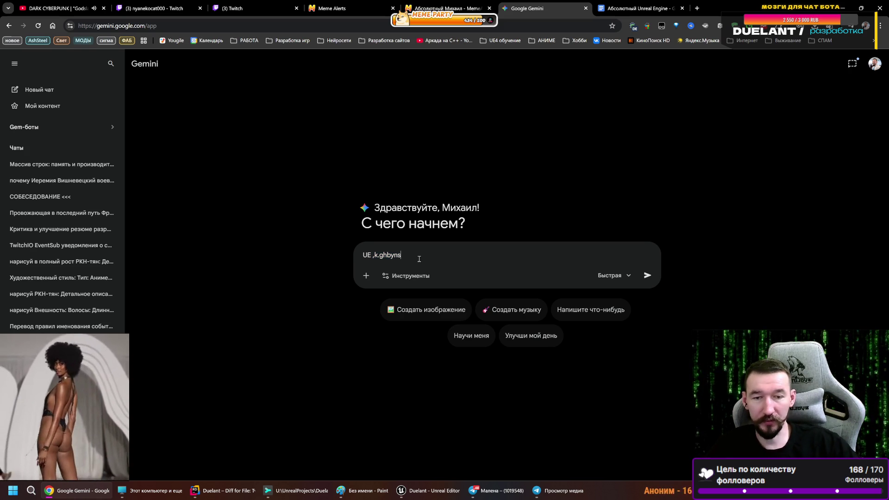
pyautogui.doubleClick(415, 254)
pyautogui.press('shift+Pause')
pyautogui.click(425, 252)
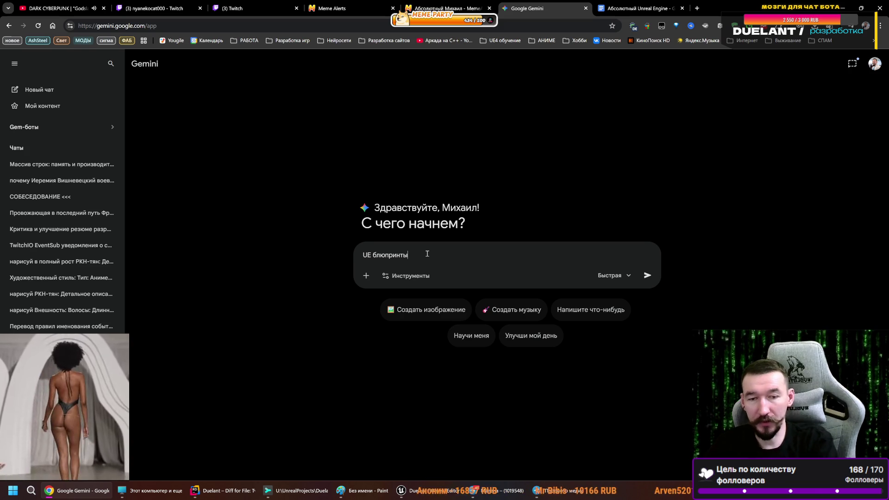
# - Finish the question about the angle between two Up vectors, fix its layout, and send it
pyautogui.write('rgjcxbnfm eujk vt;le ldevz Гз d')
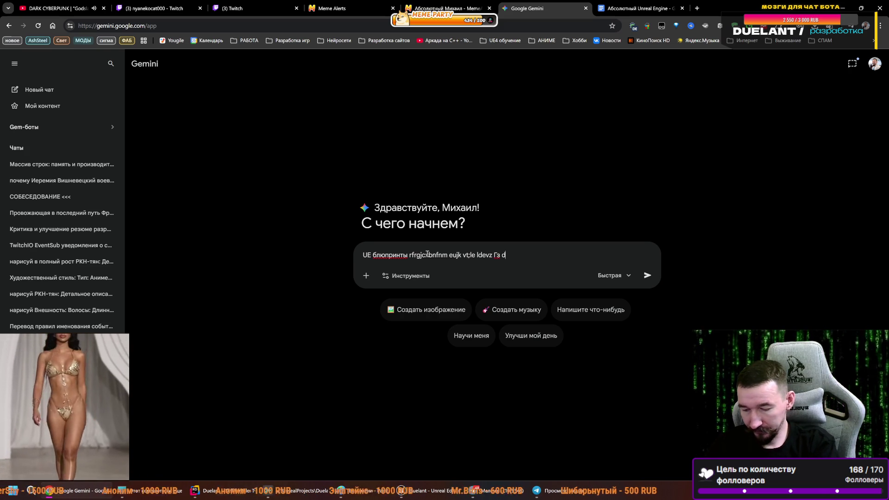
pyautogui.write('fvb')
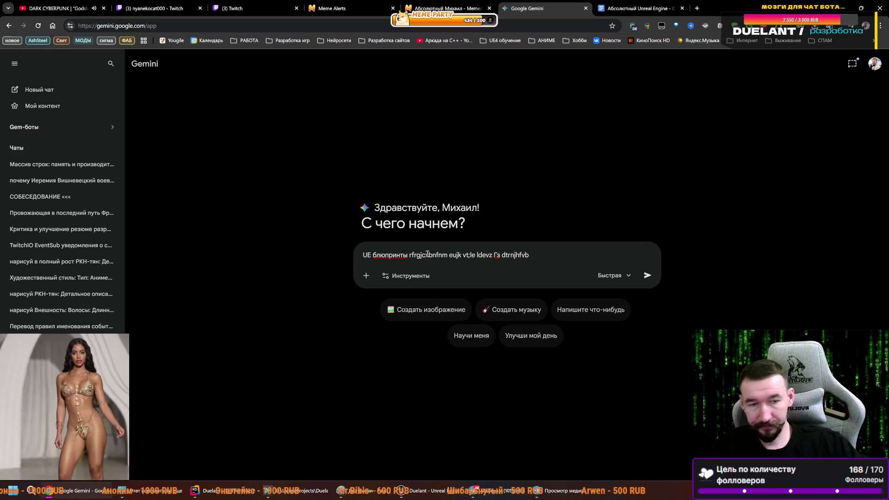
pyautogui.moveTo(532, 255); pyautogui.dragTo(410, 256)
pyautogui.press('shift+Pause')
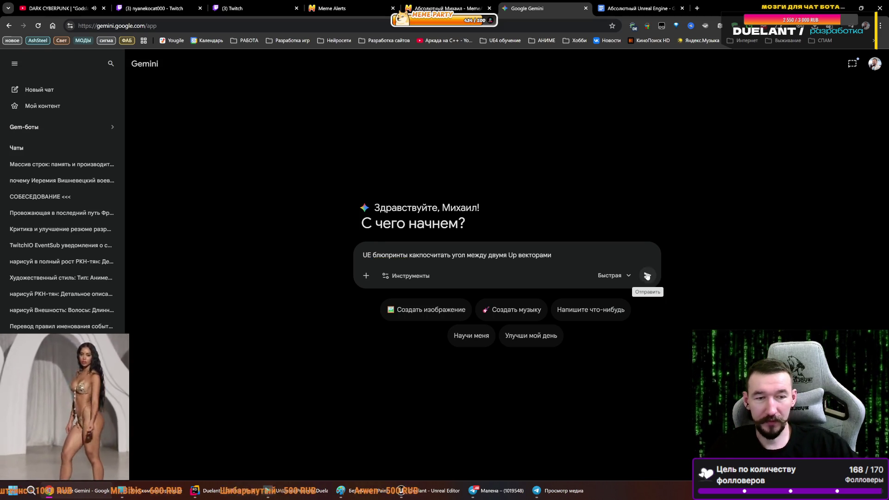
pyautogui.click(647, 275)
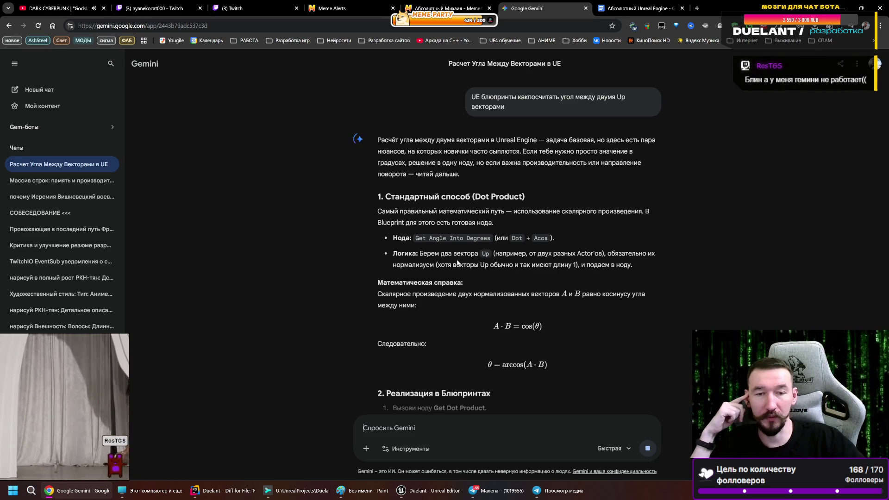
# - Copy the Get Angle Into Degrees node name from Gemini's answer
pyautogui.moveTo(491, 238); pyautogui.dragTo(415, 238)
pyautogui.hotkey('ctrl', 'c')
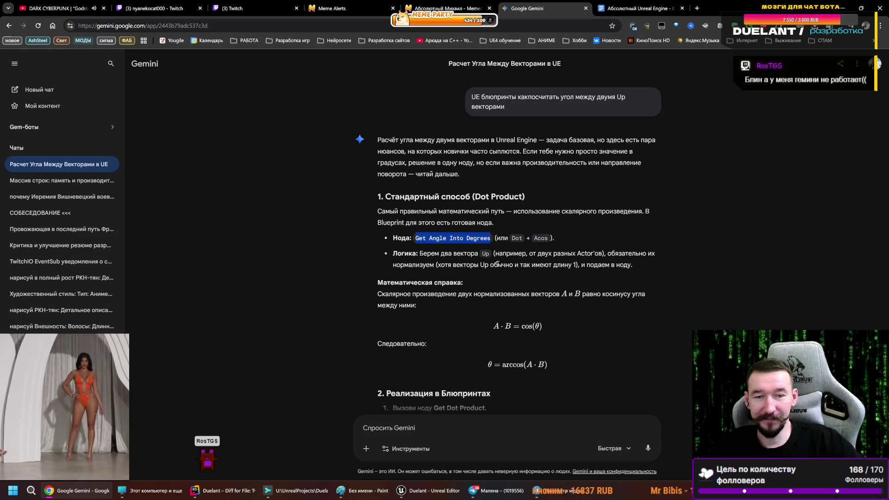
pyautogui.click(429, 490)
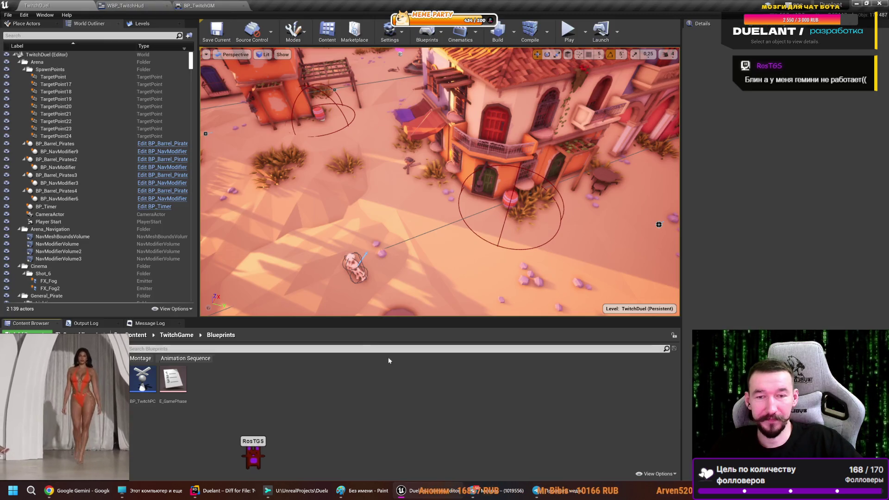
# - Search BP_TwitchGM's Event Graph actions for 'Get Angle', place an Angle (Quat) node, then delete it
pyautogui.click(192, 5)
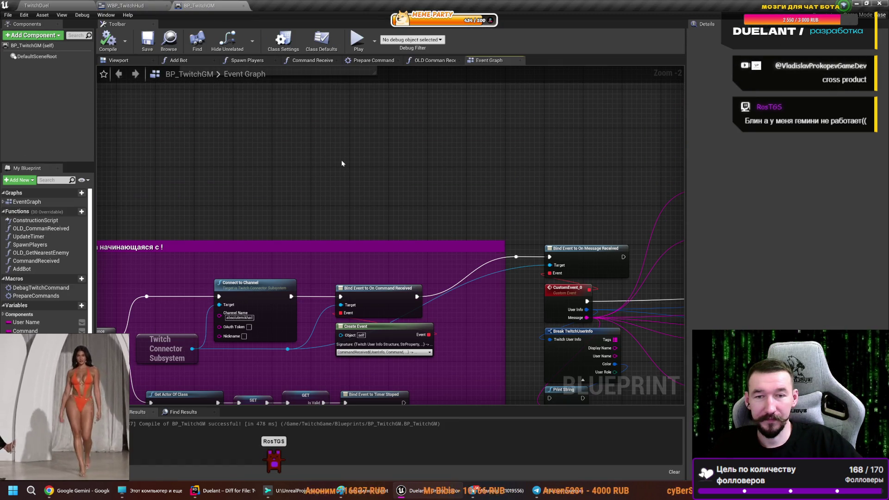
pyautogui.rightClick(342, 163)
pyautogui.hotkey('ctrl', 'v')
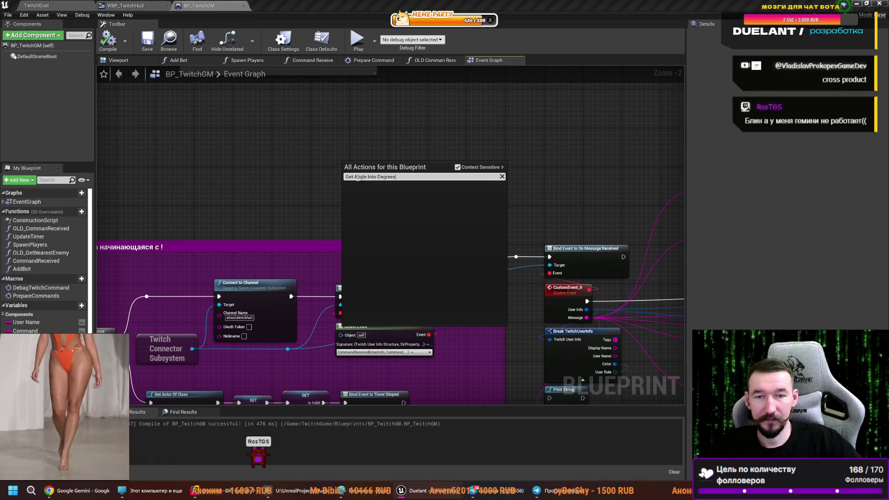
pyautogui.moveTo(396, 177); pyautogui.dragTo(368, 178)
pyautogui.press('BackSpace')
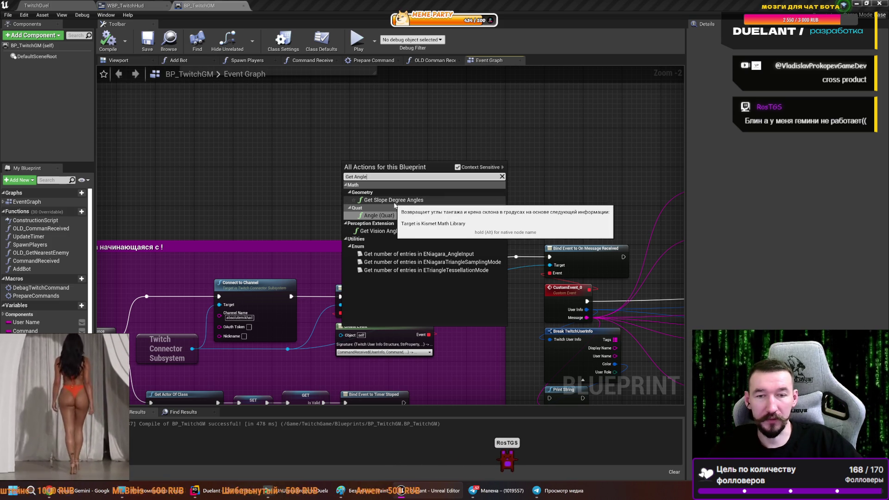
pyautogui.click(392, 216)
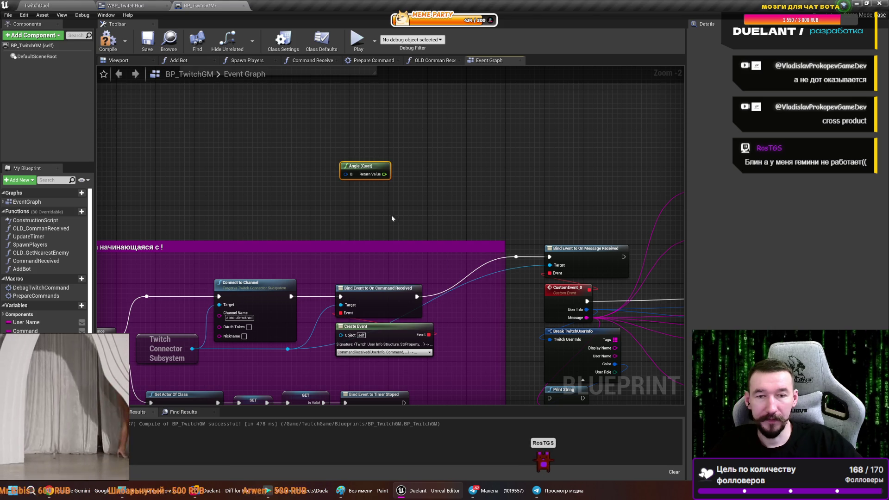
pyautogui.press('Delete')
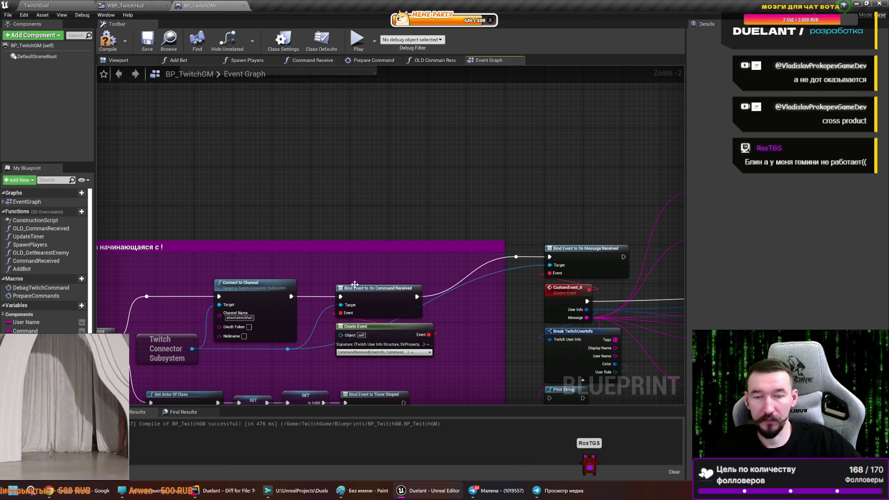
pyautogui.moveTo(218, 498)
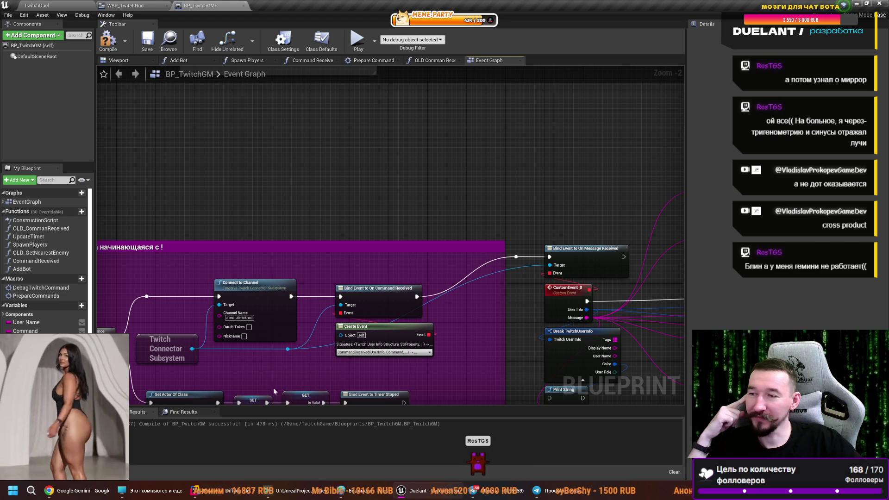
pyautogui.hotkey('alt', 'Tab')
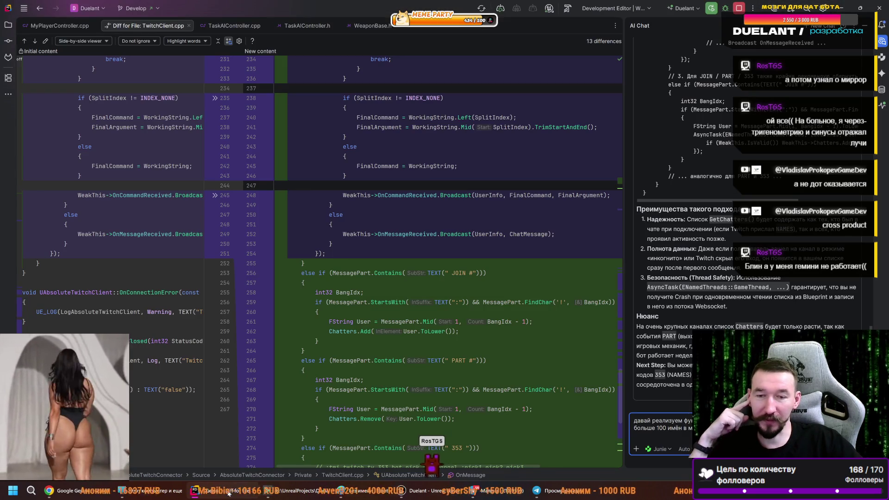
# - Revisit the Dot Product notes in the Абсолютный Unreal Engine document and select the example code
pyautogui.hotkey('alt', 'Tab')
pyautogui.hotkey('ctrl', 'Tab')
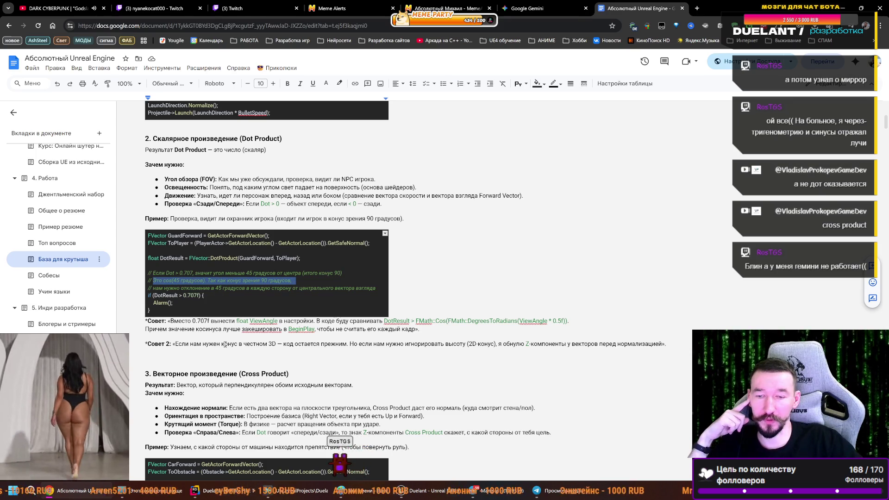
pyautogui.scroll(-3, 231, 321)
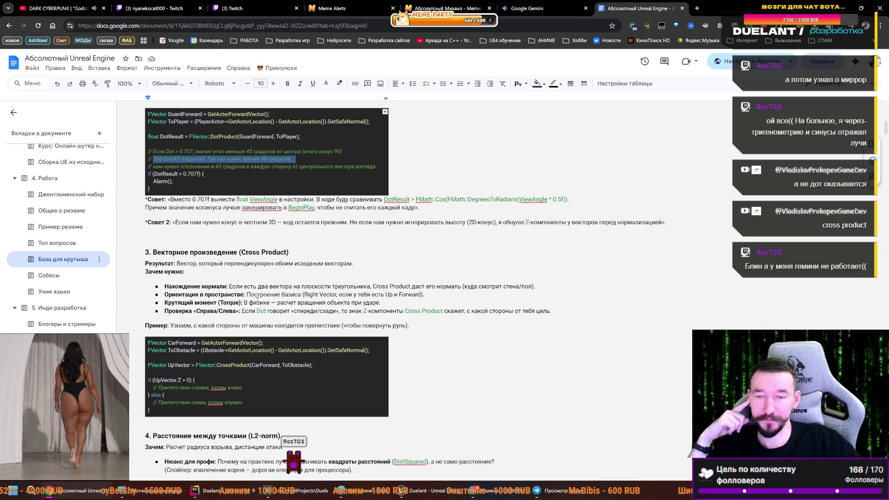
pyautogui.scroll(-2, 207, 301)
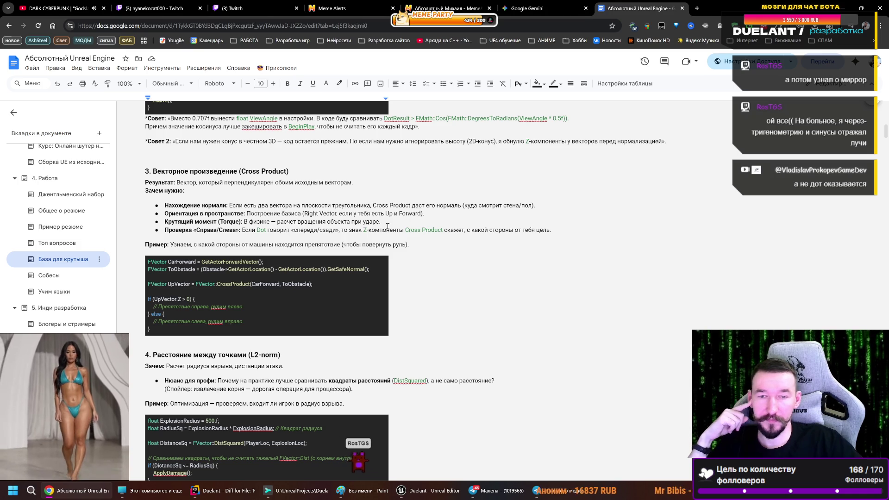
pyautogui.scroll(4, 280, 224)
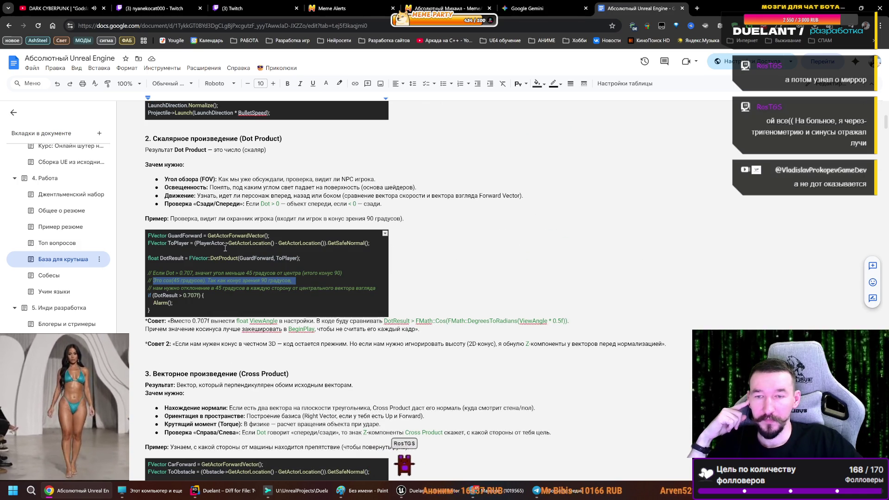
pyautogui.click(284, 280)
pyautogui.moveTo(198, 300)
pyautogui.mouseDown()
pyautogui.moveTo(158, 294)
pyautogui.moveTo(144, 272)
pyautogui.mouseUp()
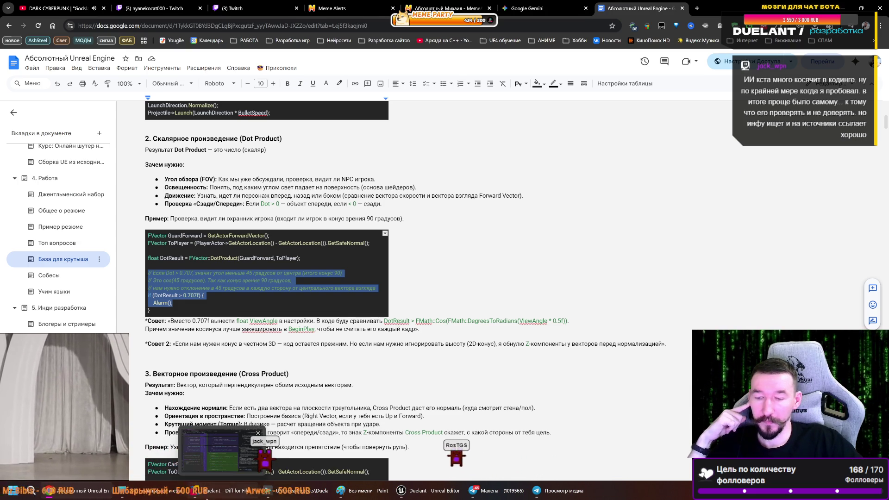
pyautogui.moveTo(428, 490)
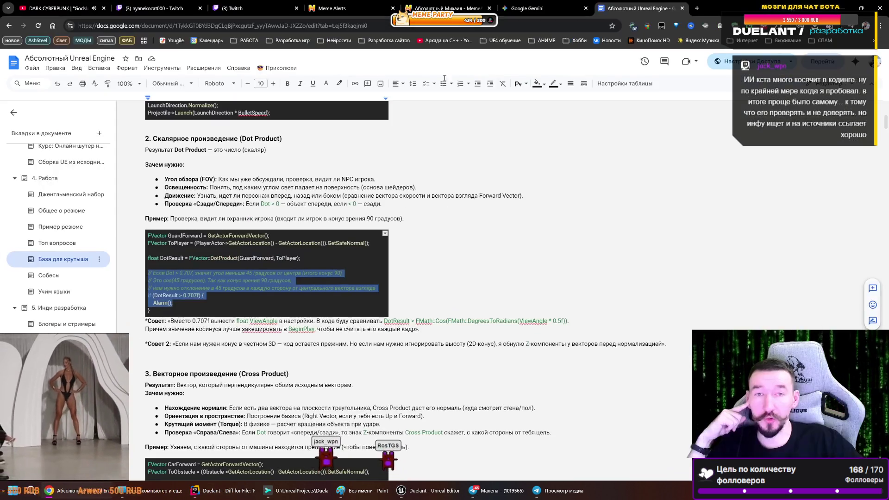
pyautogui.click(517, 4)
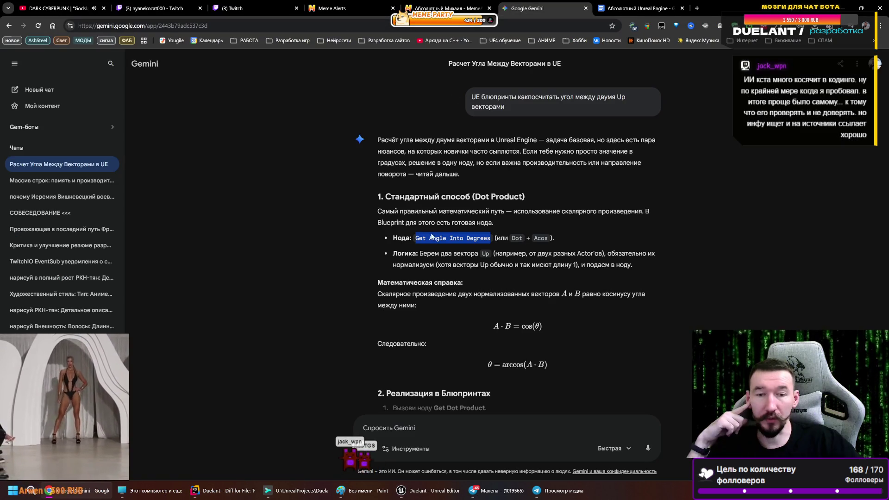
pyautogui.moveTo(425, 238); pyautogui.dragTo(484, 238)
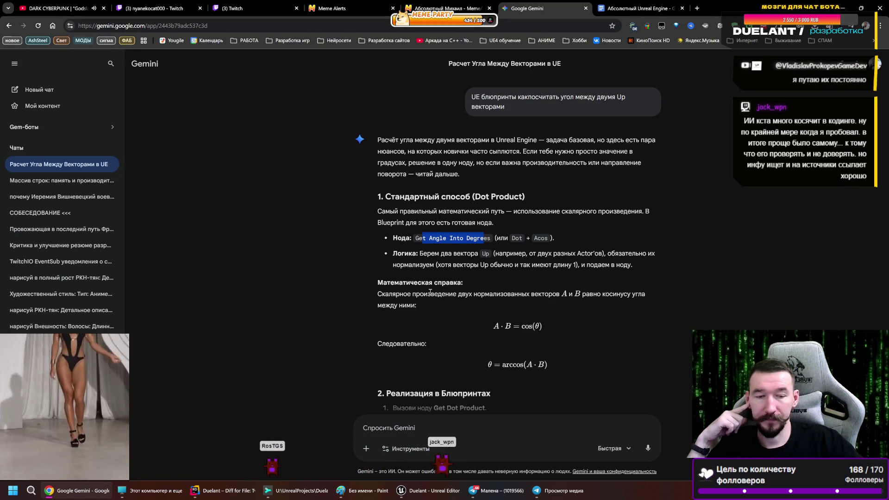
pyautogui.scroll(-3, 451, 291)
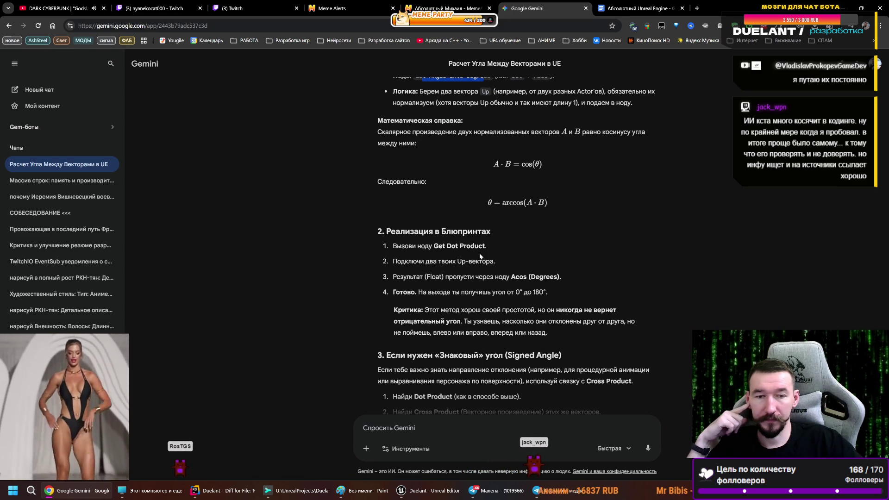
pyautogui.moveTo(491, 248)
pyautogui.mouseDown()
pyautogui.moveTo(425, 245)
pyautogui.moveTo(433, 247)
pyautogui.mouseUp()
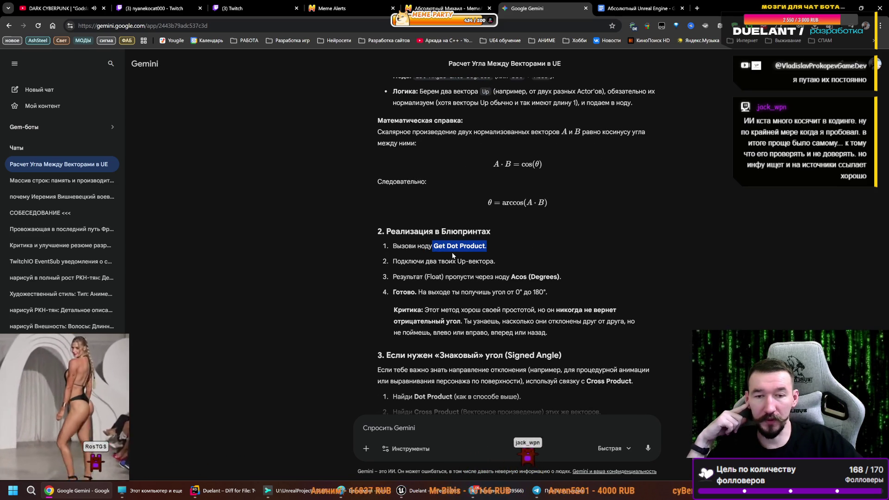
pyautogui.scroll(2, 430, 326)
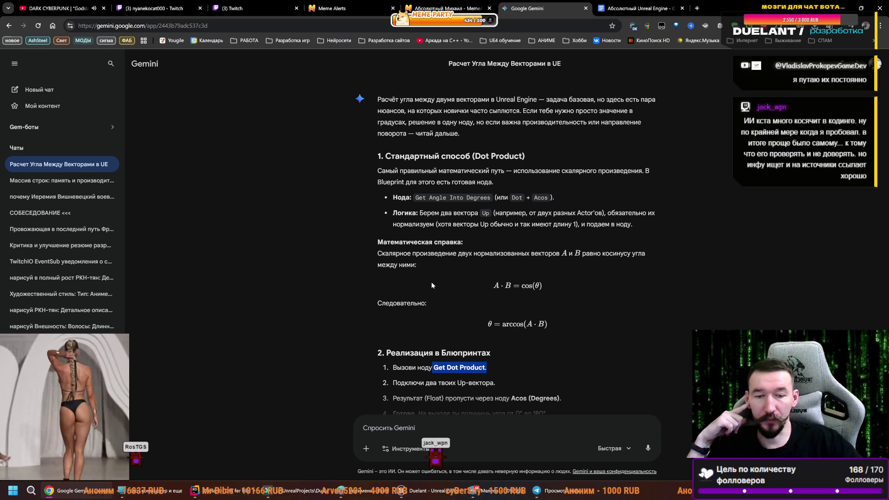
pyautogui.scroll(-1, 430, 281)
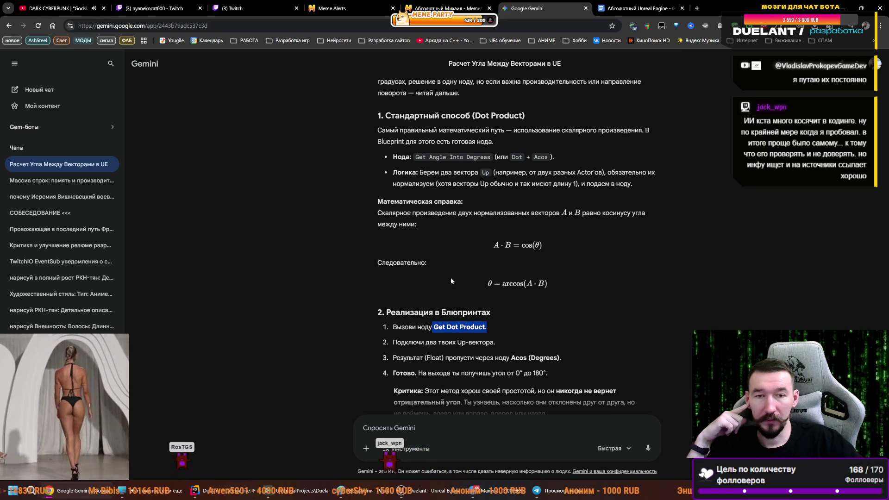
pyautogui.moveTo(429, 157); pyautogui.dragTo(500, 157)
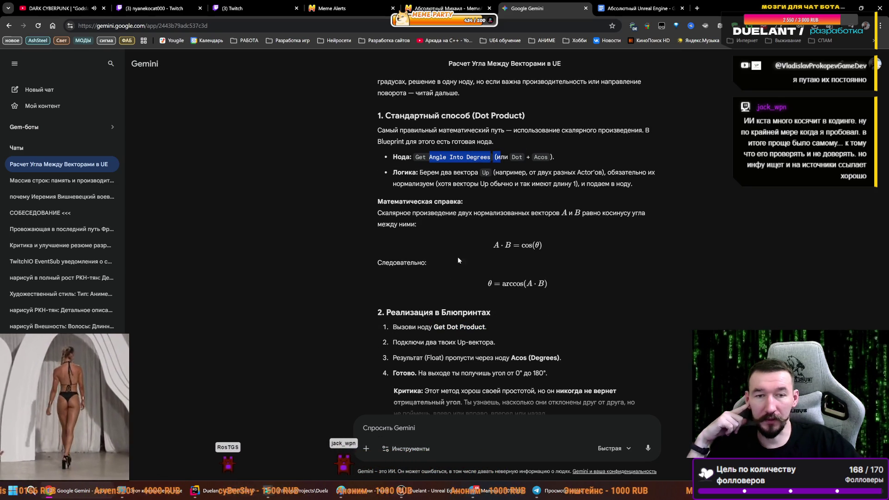
pyautogui.scroll(-3, 471, 243)
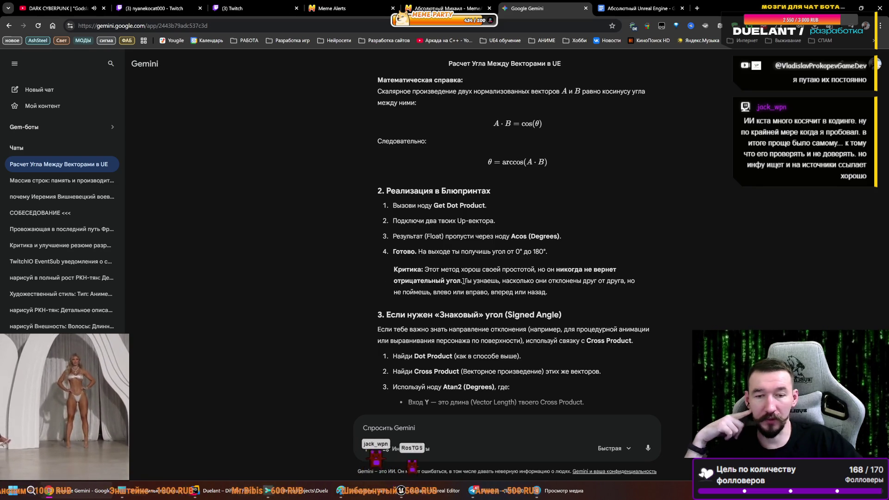
pyautogui.scroll(-2, 470, 295)
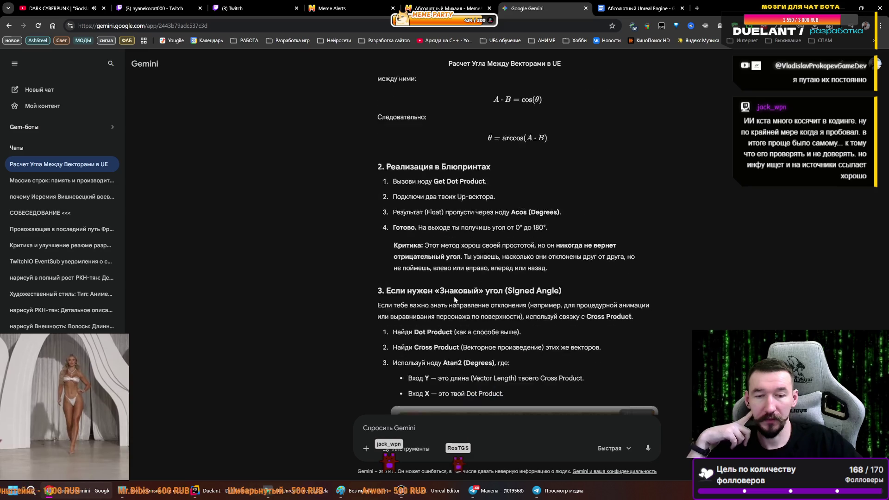
pyautogui.scroll(-1, 466, 227)
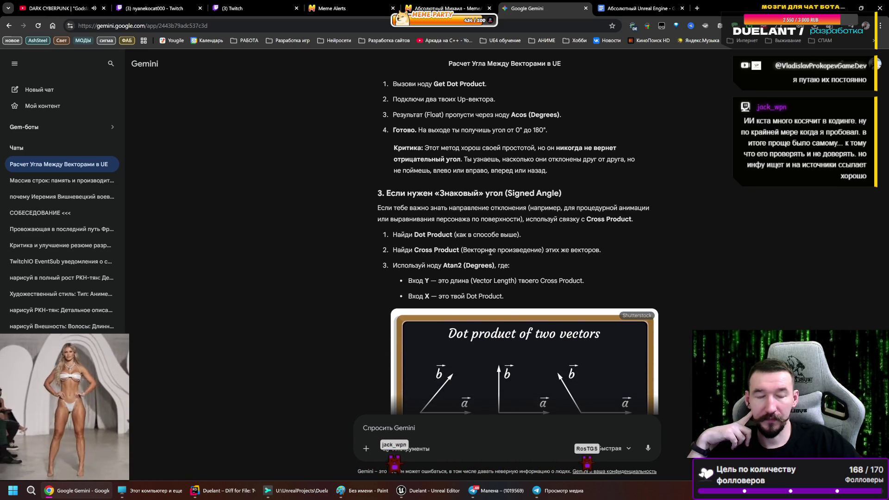
pyautogui.scroll(-2, 458, 227)
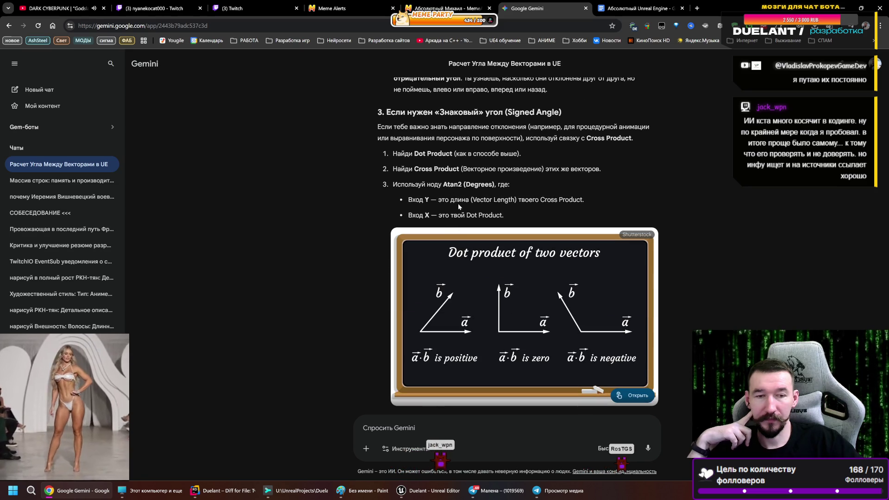
pyautogui.scroll(-2, 454, 212)
pyautogui.scroll(-2, 453, 212)
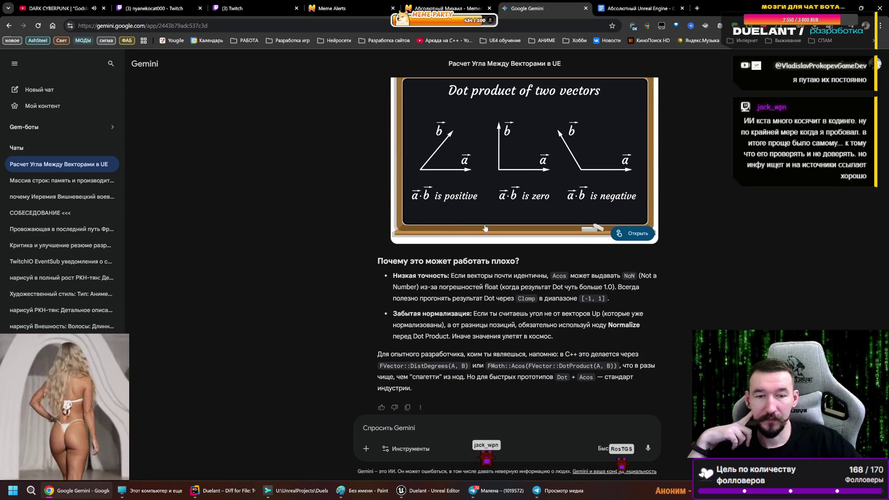
pyautogui.scroll(-1, 540, 355)
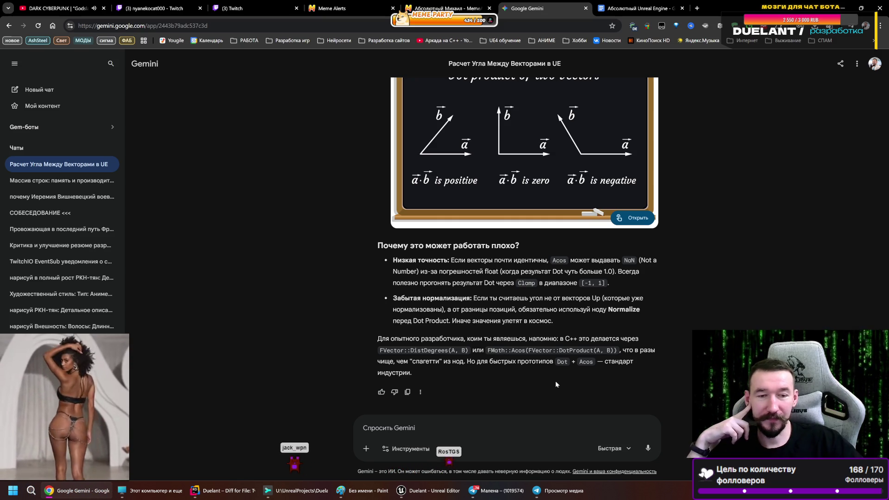
pyautogui.scroll(4, 555, 382)
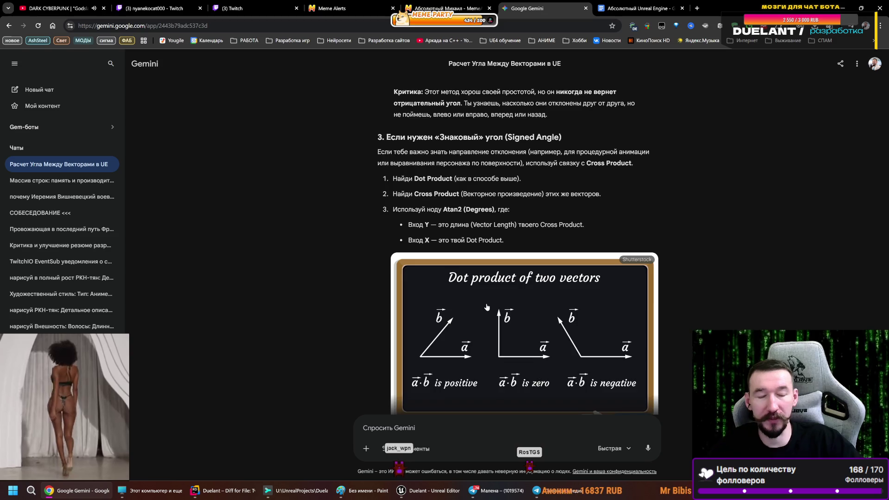
pyautogui.scroll(-2, 534, 342)
pyautogui.scroll(-3, 517, 359)
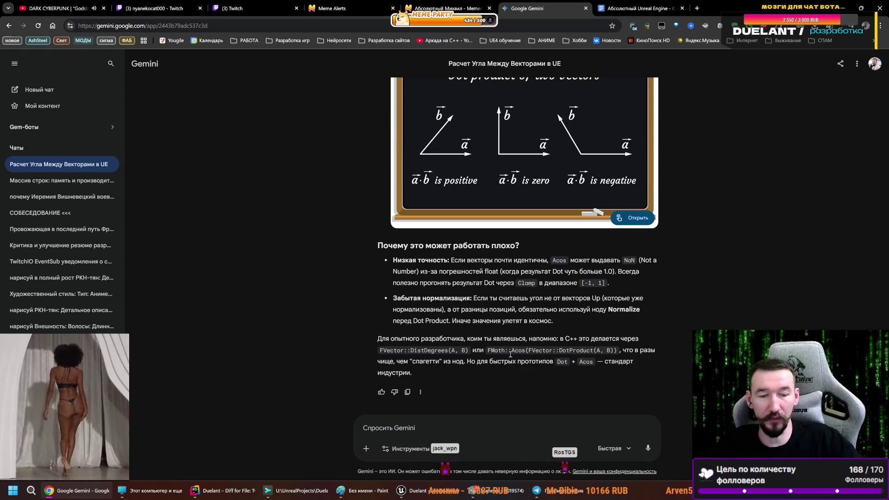
pyautogui.click(425, 494)
# - Align the OR nodes to Prepare Commands and straighten the Branch and downstream command nodes
pyautogui.moveTo(511, 313)
pyautogui.mouseDown()
pyautogui.moveTo(384, 264)
pyautogui.moveTo(315, 287)
pyautogui.mouseUp()
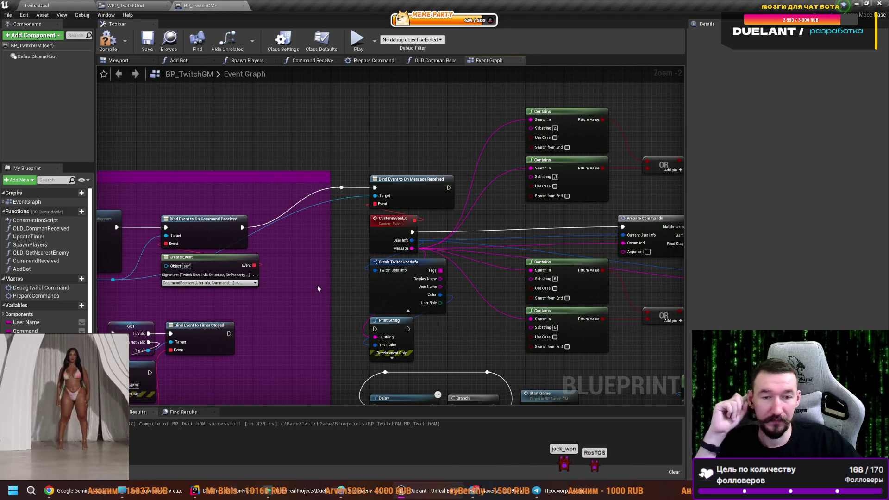
pyautogui.moveTo(500, 271); pyautogui.dragTo(412, 254)
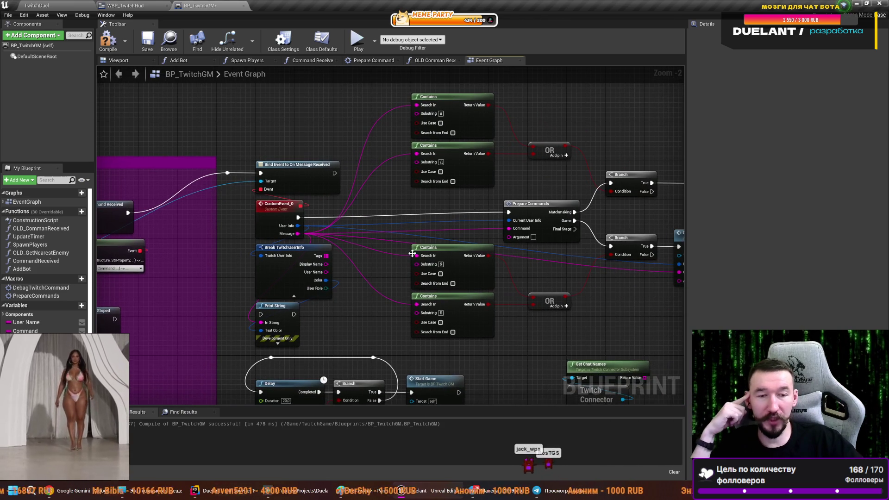
pyautogui.moveTo(568, 293)
pyautogui.mouseDown()
pyautogui.moveTo(428, 310)
pyautogui.moveTo(373, 299)
pyautogui.mouseUp()
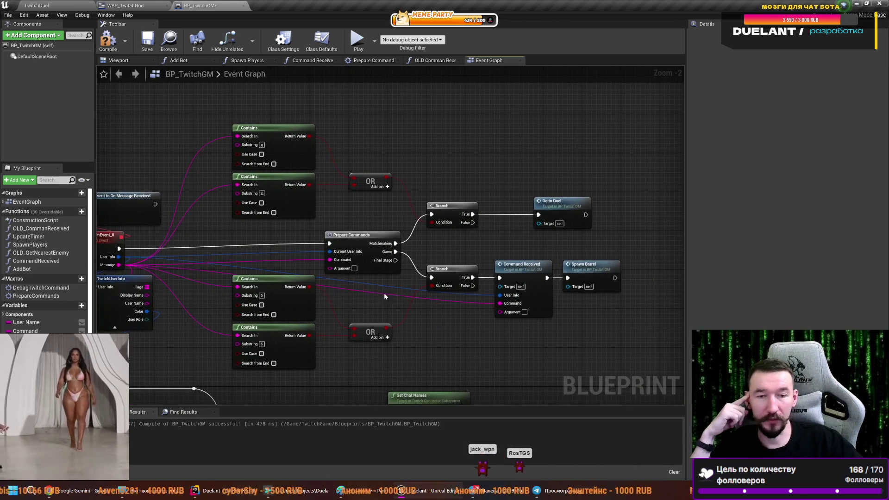
pyautogui.moveTo(375, 337); pyautogui.dragTo(376, 144)
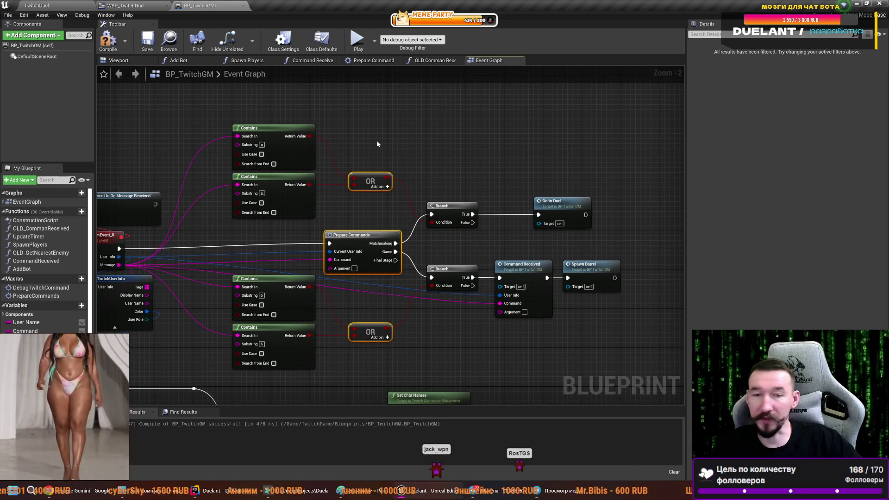
pyautogui.hotkey('shift', 'd')
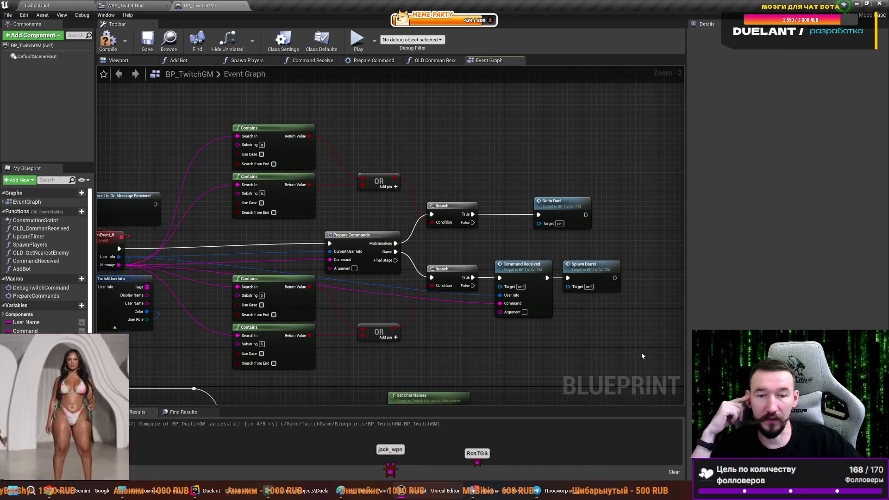
pyautogui.moveTo(640, 352); pyautogui.dragTo(355, 157)
pyautogui.press('q')
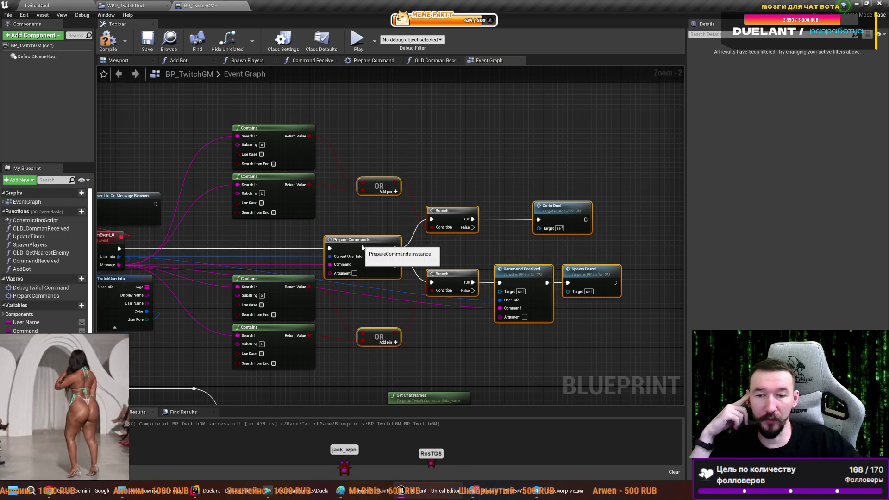
# - Line up the four Contains nodes and recompile BP_TwitchGM
pyautogui.moveTo(338, 234); pyautogui.dragTo(406, 220)
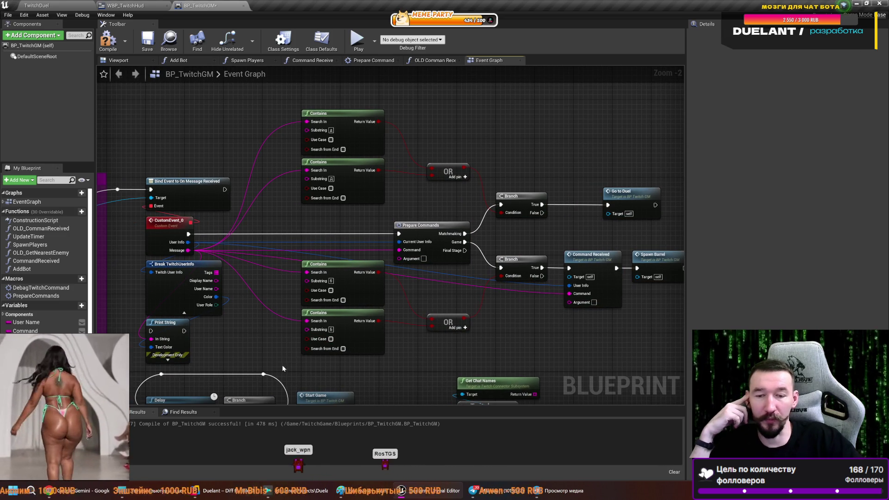
pyautogui.moveTo(304, 320)
pyautogui.mouseDown()
pyautogui.moveTo(296, 109)
pyautogui.moveTo(342, 125)
pyautogui.mouseUp()
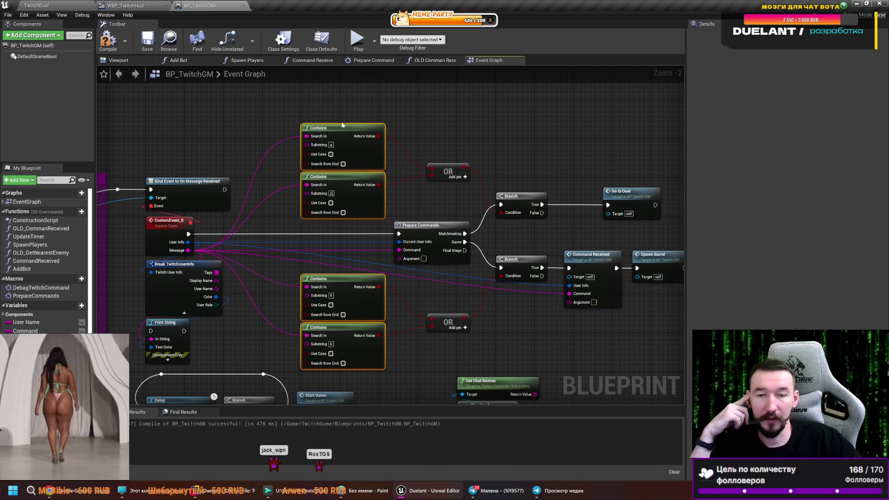
pyautogui.click(448, 129)
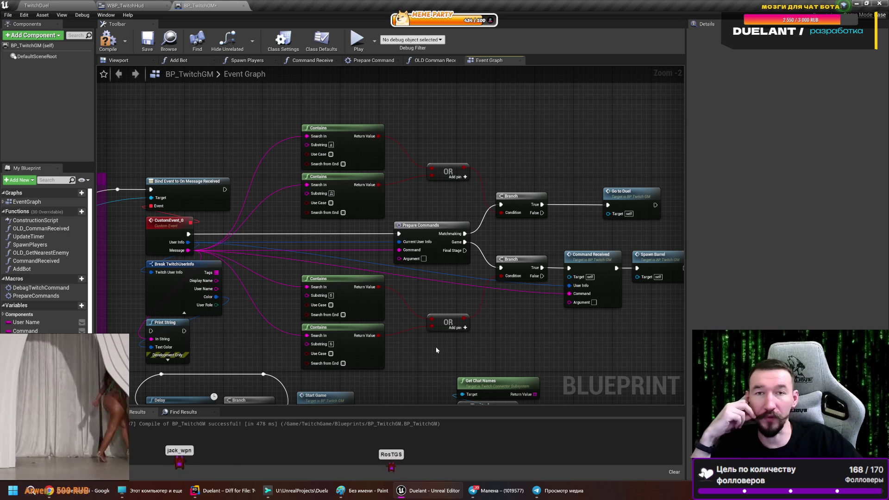
pyautogui.click(107, 38)
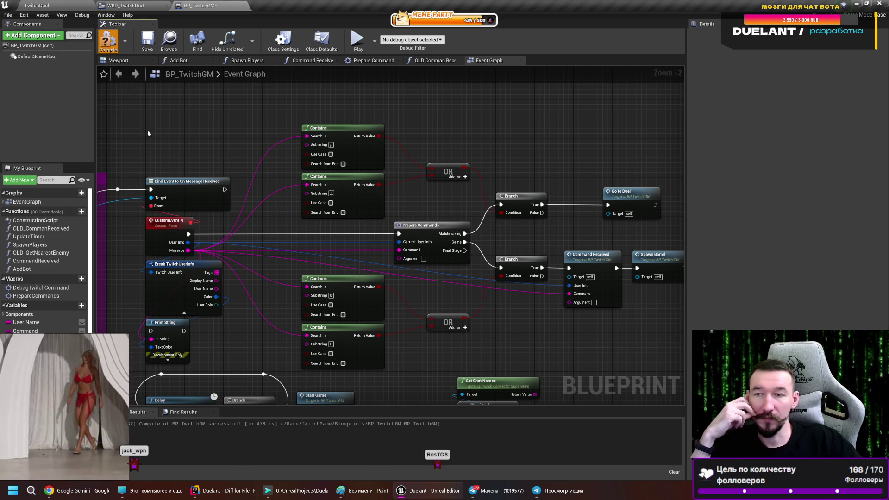
pyautogui.moveTo(413, 298)
pyautogui.mouseDown()
pyautogui.moveTo(265, 285)
pyautogui.moveTo(283, 291)
pyautogui.mouseUp()
pyautogui.moveTo(357, 310); pyautogui.dragTo(420, 245)
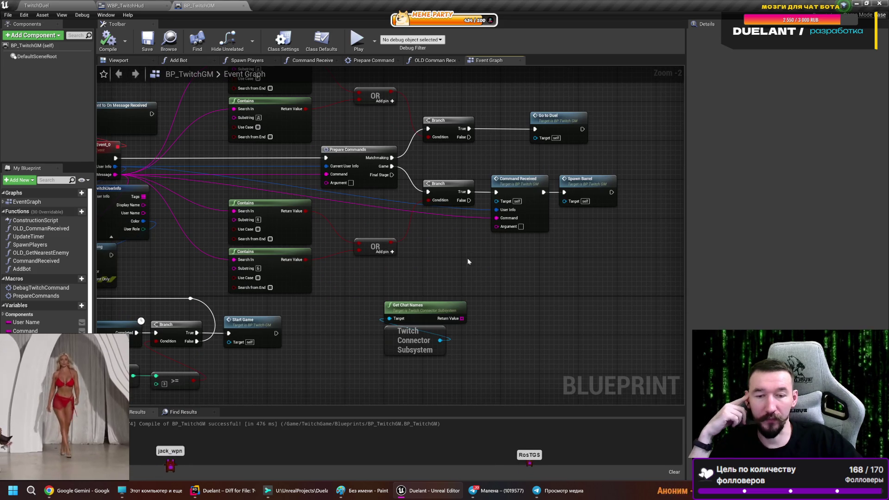
pyautogui.hotkey('alt', 'Tab')
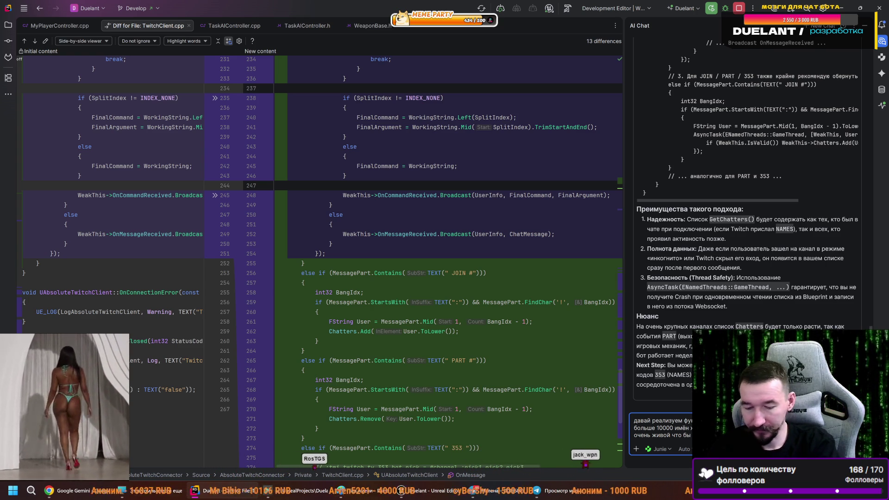
# - Send Junie the request to implement the chatter-name list capped at 10000 names
pyautogui.press('Return')
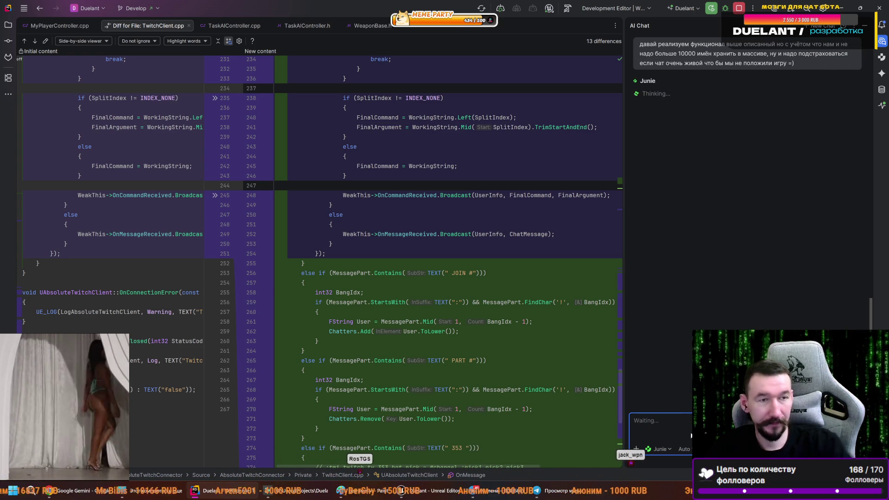
pyautogui.click(105, 499)
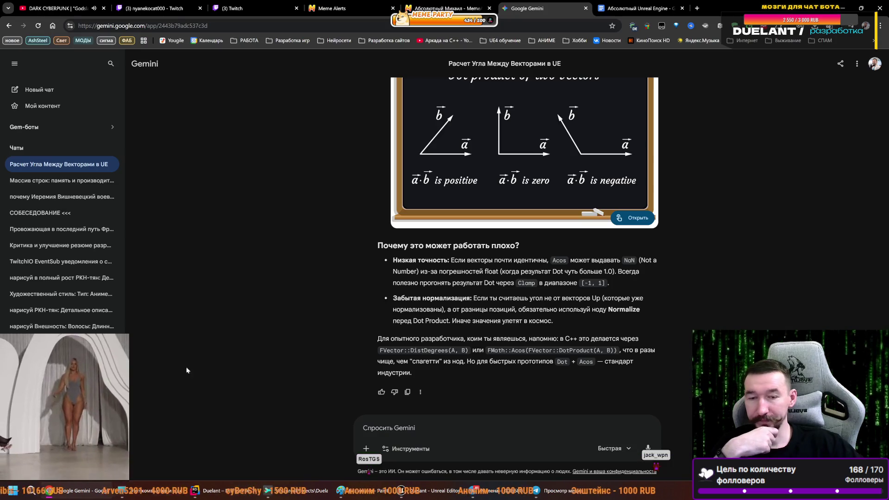
# - Ask Gemini for C++ code that computes the angle between two vectors
pyautogui.scroll(3, 295, 324)
pyautogui.scroll(-3, 410, 322)
pyautogui.write('дай код на С++ для расчёта угла между двумя векторами')
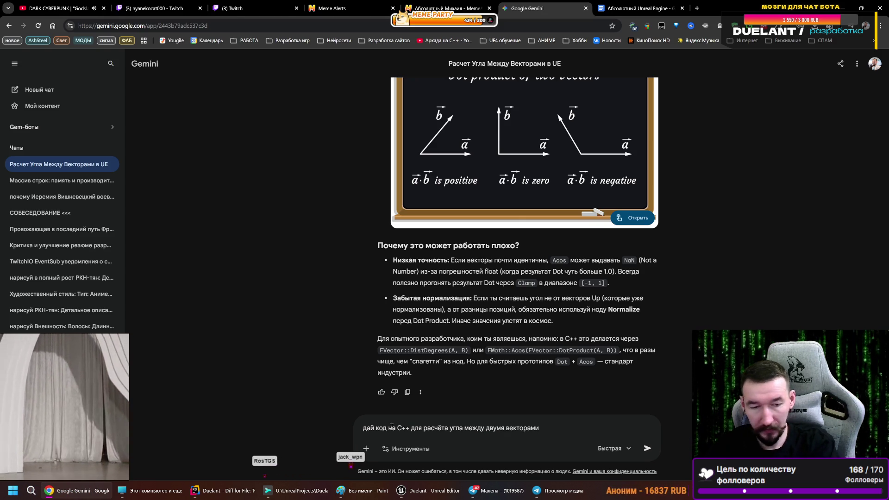
pyautogui.press('Return')
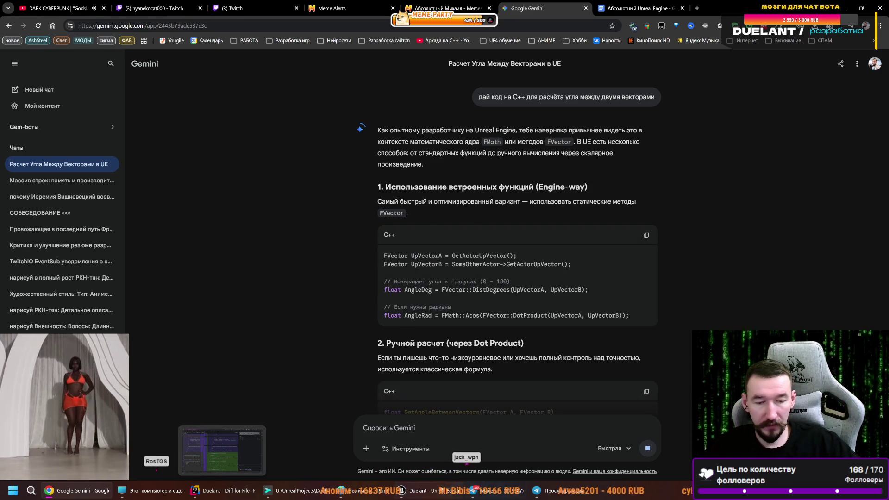
pyautogui.click(439, 489)
pyautogui.click(48, 4)
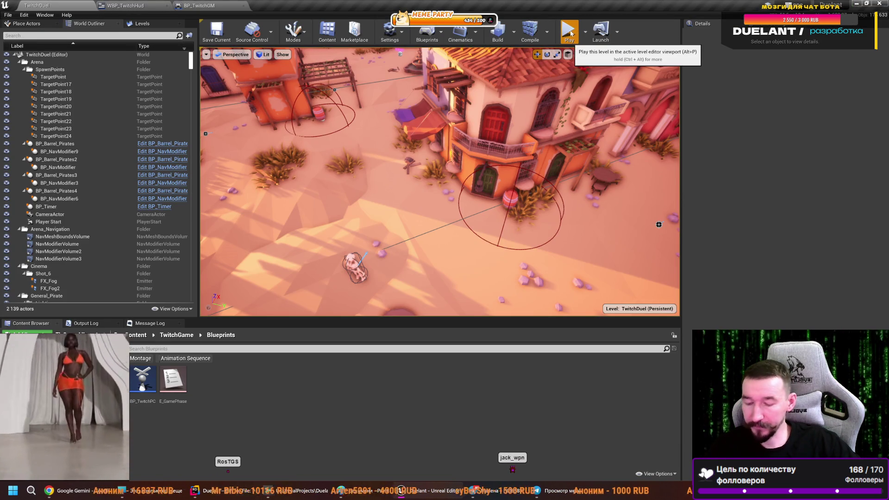
# - Play the TwitchDuel level in the editor and switch the game view to fullscreen with F11
pyautogui.click(570, 33)
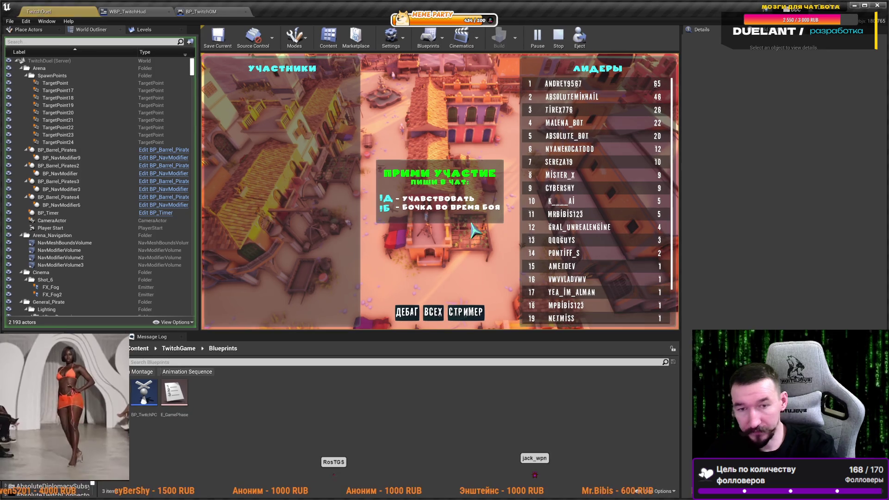
pyautogui.press('F11')
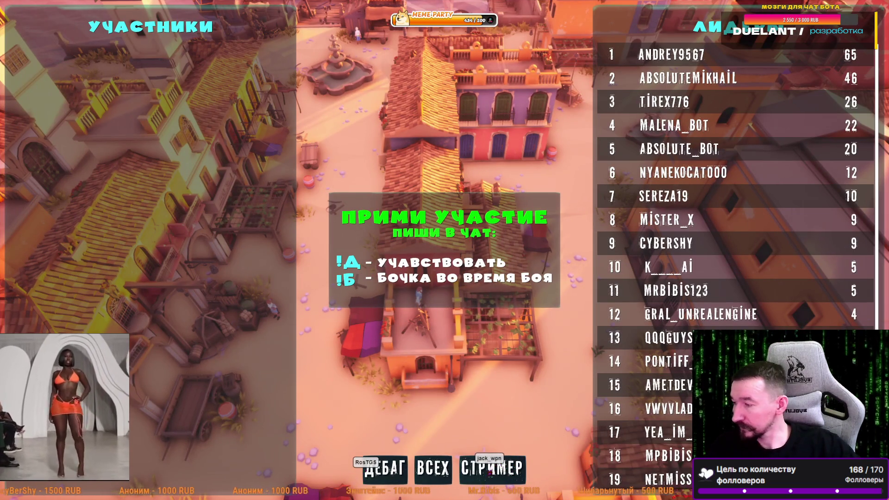
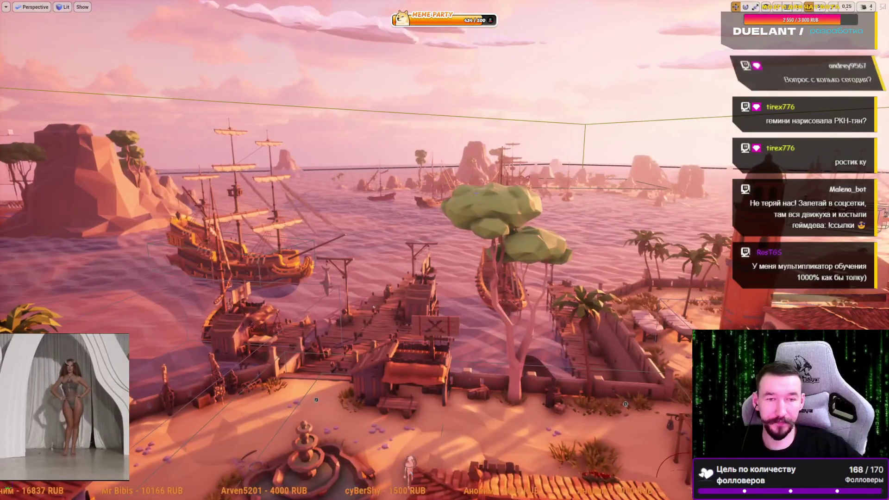
# - Select the tree, leave immersive view, and open its Mat_PolygonPirates_01_A material
pyautogui.click(490, 208)
pyautogui.press('F11')
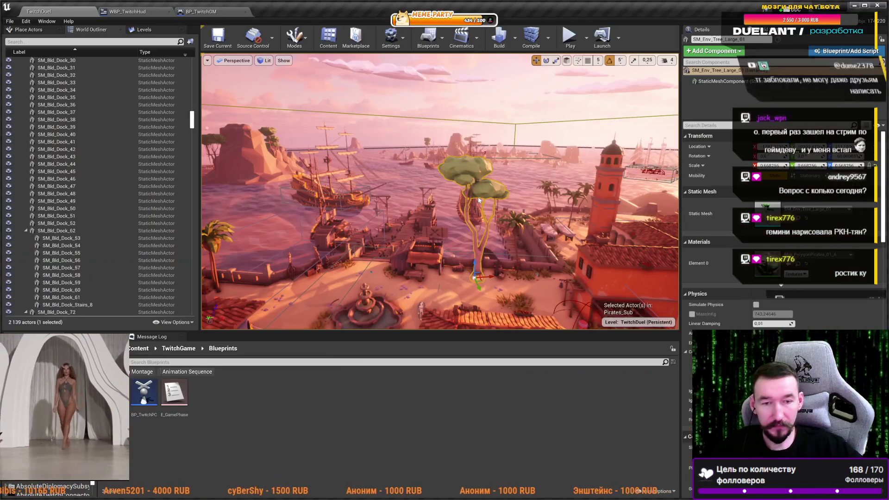
pyautogui.doubleClick(479, 200)
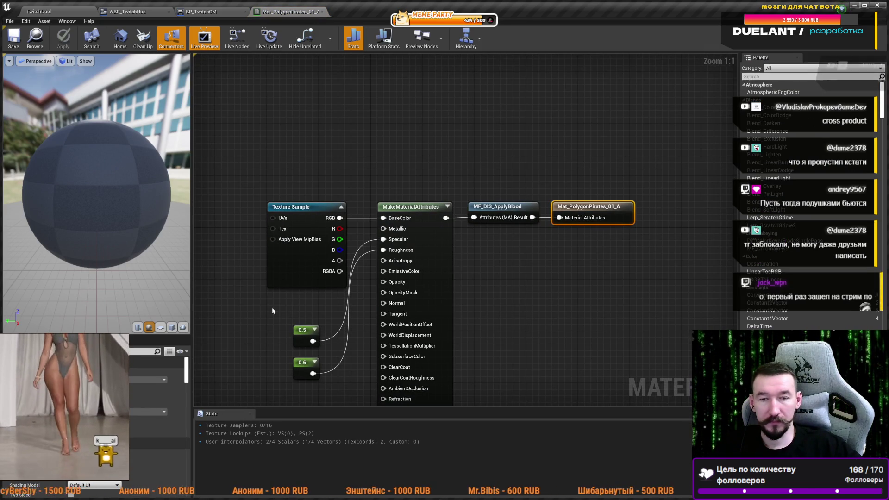
# - Wire MakeMaterialAttributes straight into the material result, apply it, and enable node previews
pyautogui.click(430, 289)
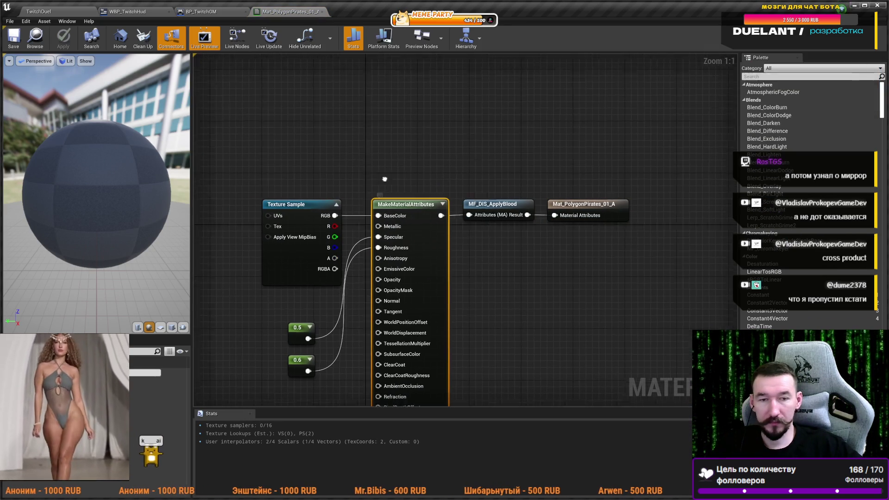
pyautogui.click(533, 189)
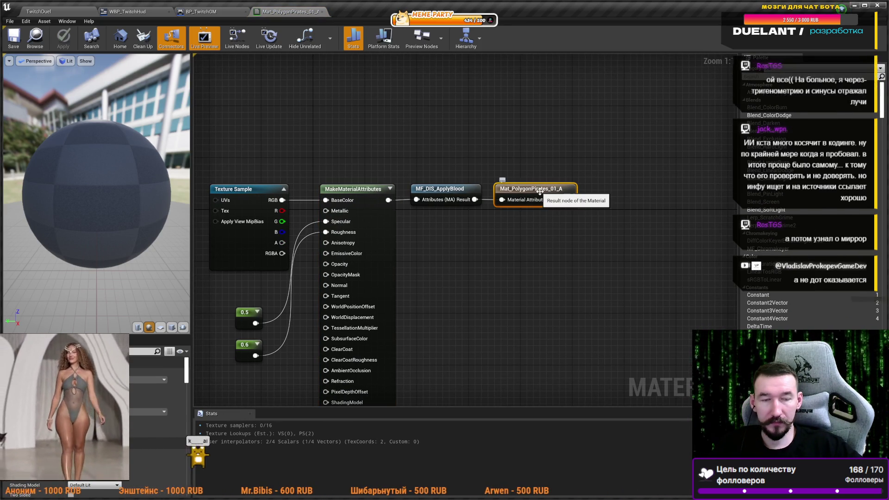
pyautogui.scroll(-2, 157, 416)
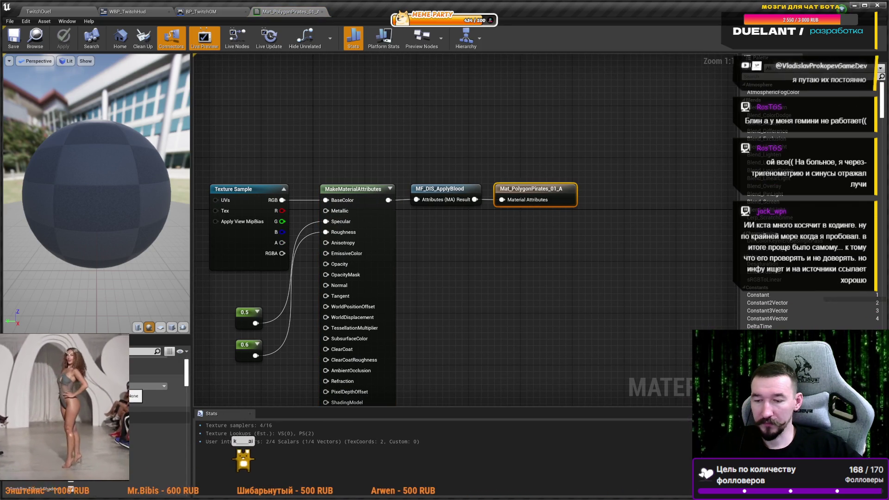
pyautogui.scroll(-5, 157, 417)
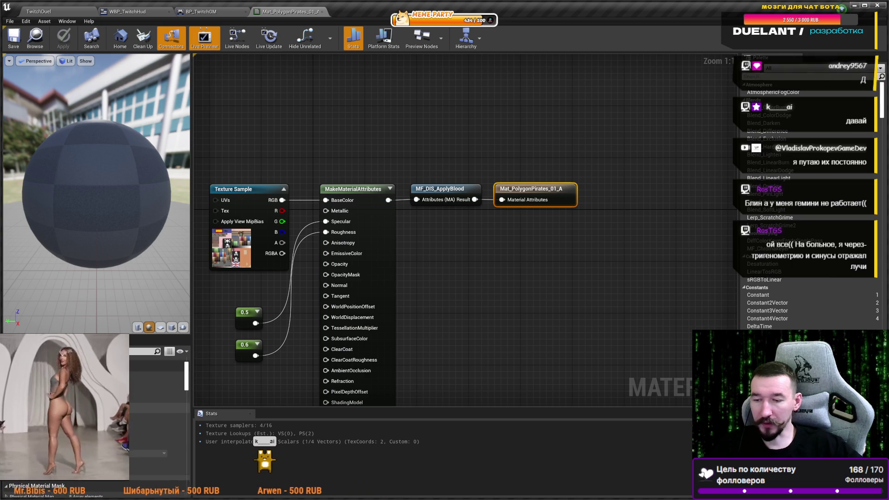
pyautogui.moveTo(449, 280)
pyautogui.mouseDown()
pyautogui.moveTo(467, 281)
pyautogui.moveTo(458, 264)
pyautogui.mouseUp()
pyautogui.moveTo(365, 299); pyautogui.dragTo(361, 296)
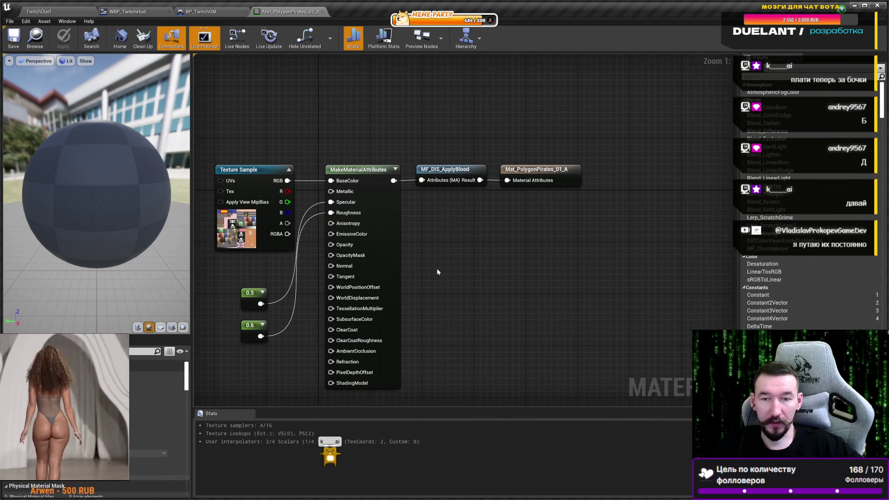
pyautogui.moveTo(394, 181); pyautogui.dragTo(508, 180)
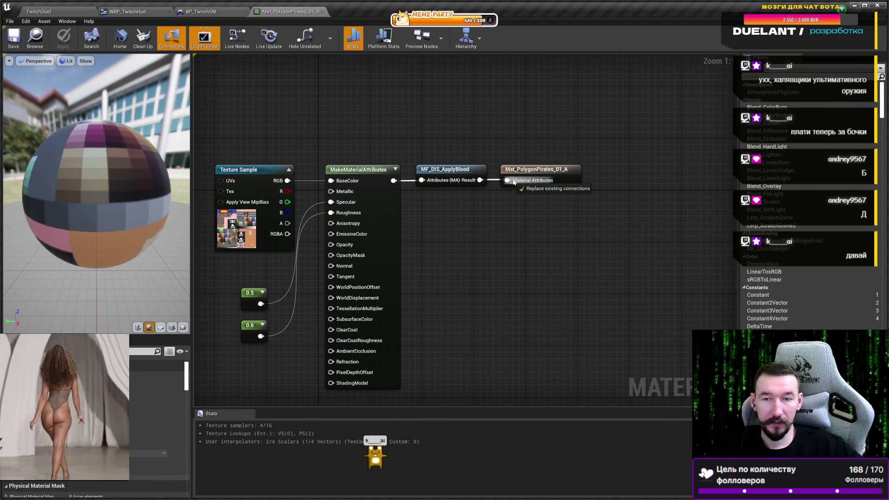
pyautogui.moveTo(451, 169); pyautogui.dragTo(451, 137)
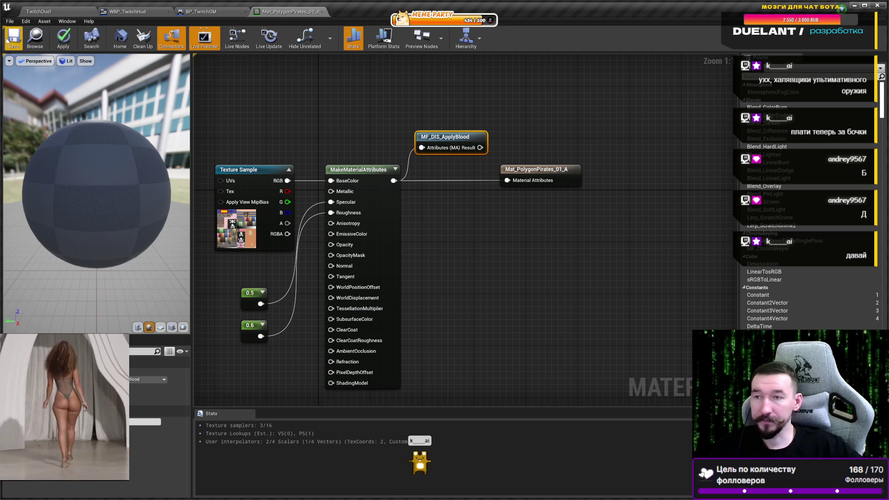
pyautogui.click(63, 38)
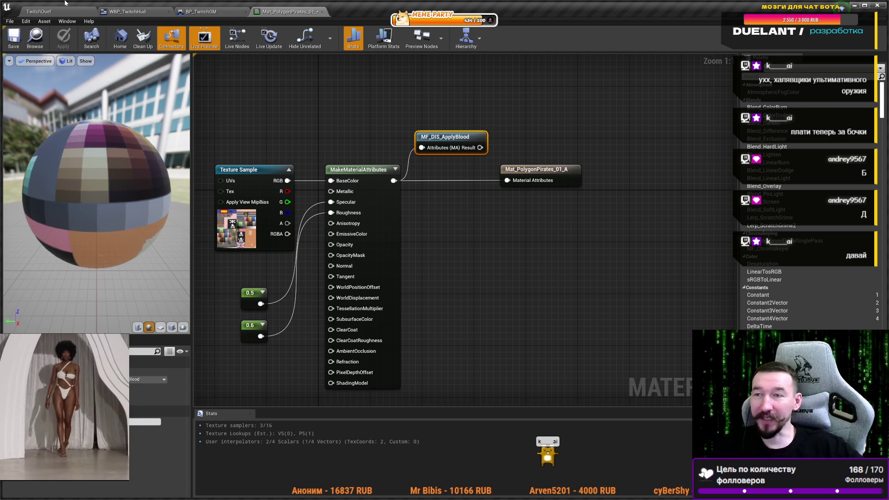
pyautogui.click(433, 43)
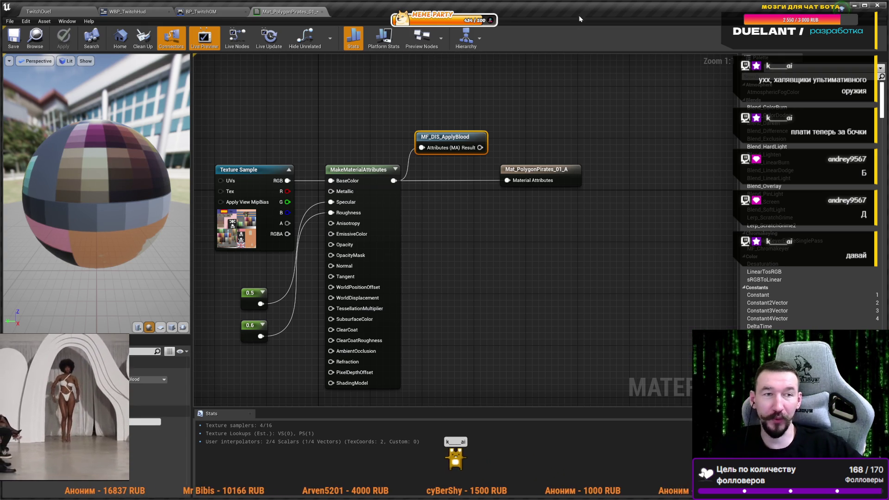
pyautogui.click(865, 6)
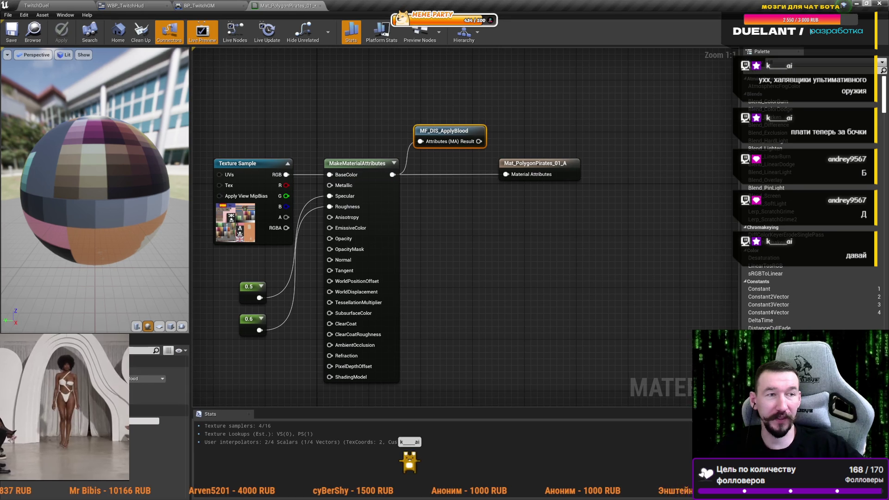
# - Return to the TwitchDuel level, fly the camera over the town, and bring up sheepChat
pyautogui.click(37, 6)
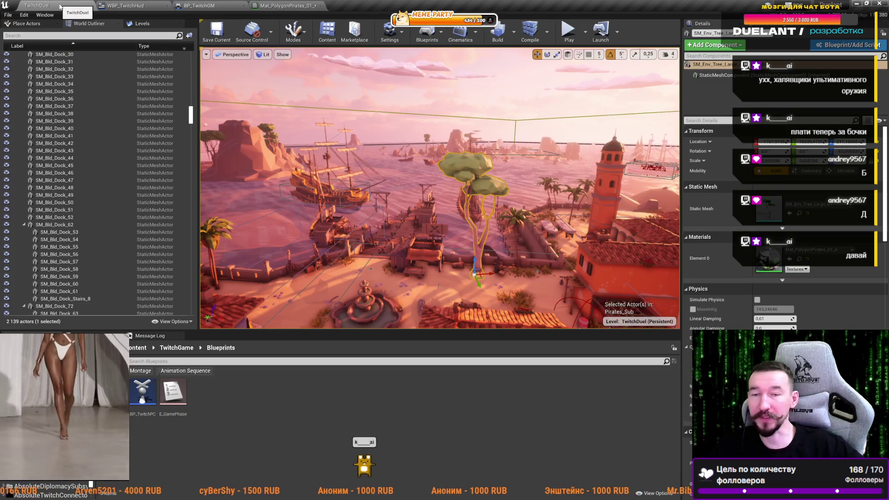
pyautogui.moveTo(443, 209)
pyautogui.mouseDown()
pyautogui.moveTo(443, 178)
pyautogui.moveTo(433, 200)
pyautogui.mouseUp()
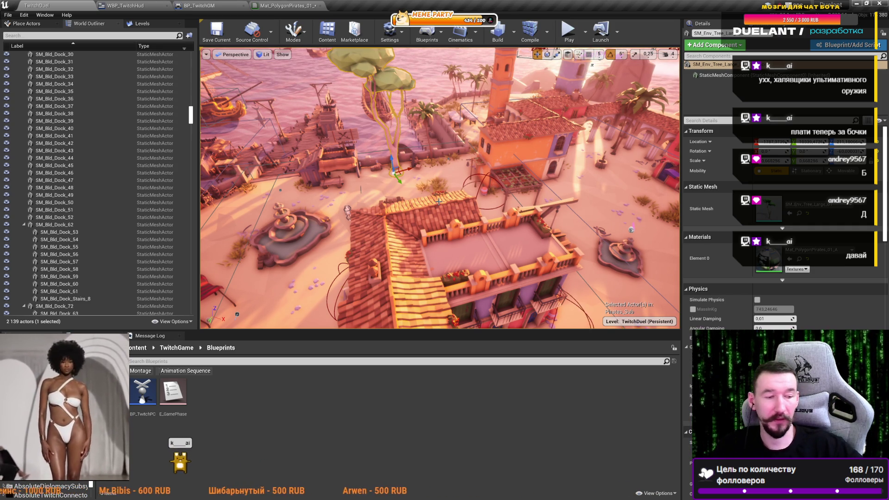
pyautogui.moveTo(381, 187); pyautogui.dragTo(381, 137)
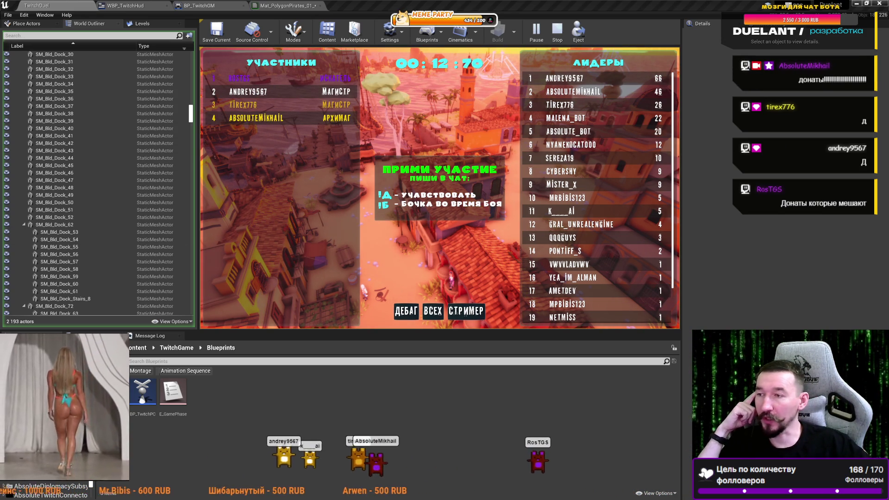
pyautogui.hotkey('alt', 'Tab')
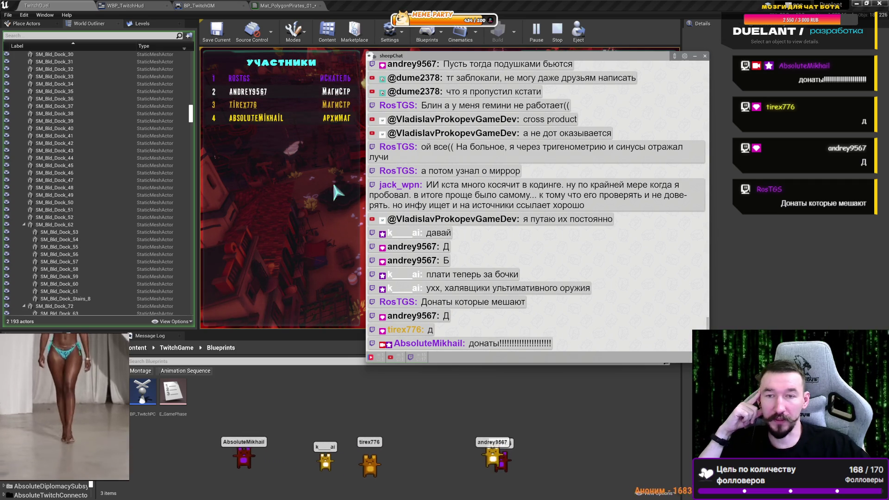
pyautogui.click(500, 59)
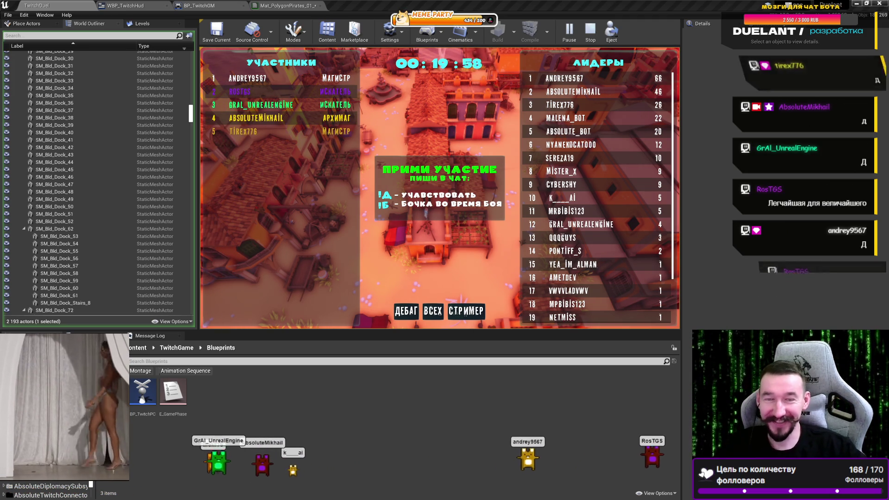
# - Scroll the duel leaderboard down and back up while the match plays out
pyautogui.scroll(-3, 595, 292)
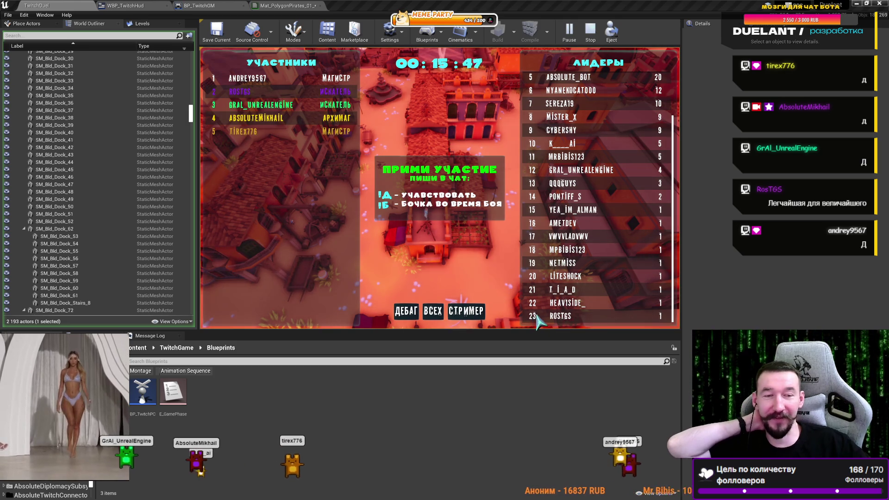
pyautogui.scroll(3, 528, 296)
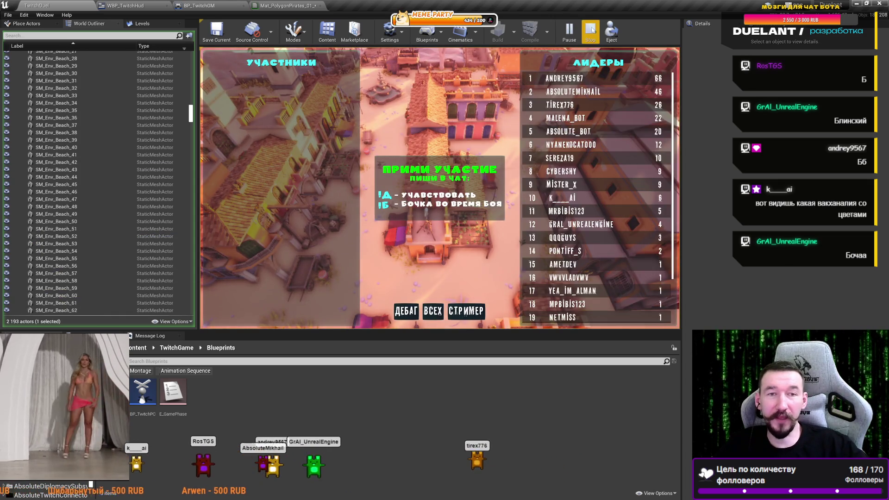
# - Stop play, reconnect MF_DIS_ApplyBlood to the material result, apply, and open WBP_TwitchHud
pyautogui.click(590, 30)
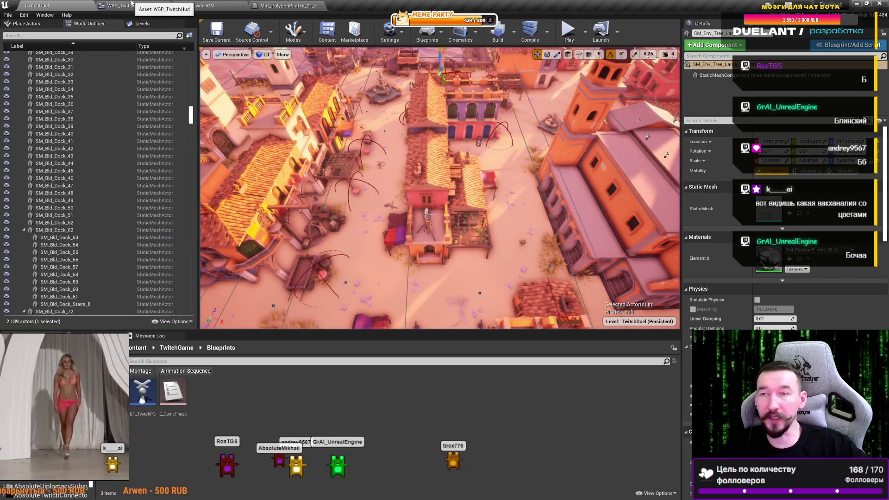
pyautogui.click(128, 6)
pyautogui.click(287, 6)
pyautogui.moveTo(478, 142); pyautogui.dragTo(505, 175)
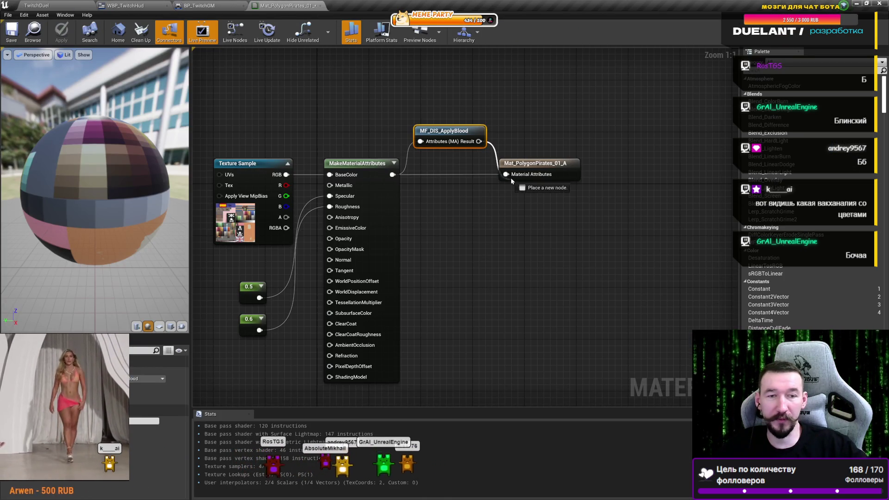
pyautogui.click(68, 32)
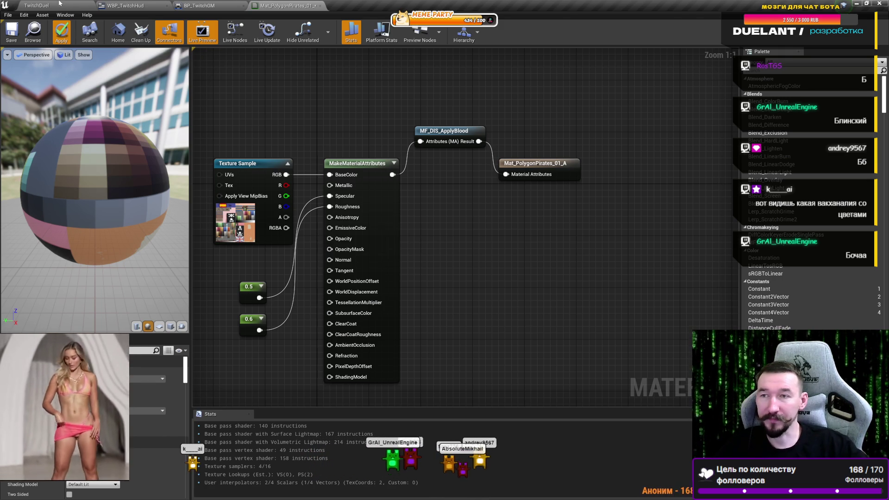
pyautogui.click(37, 5)
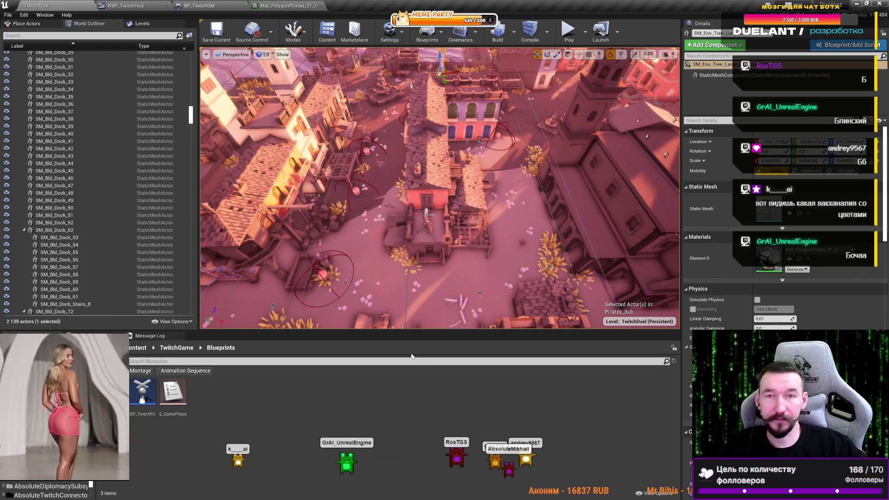
pyautogui.click(166, 4)
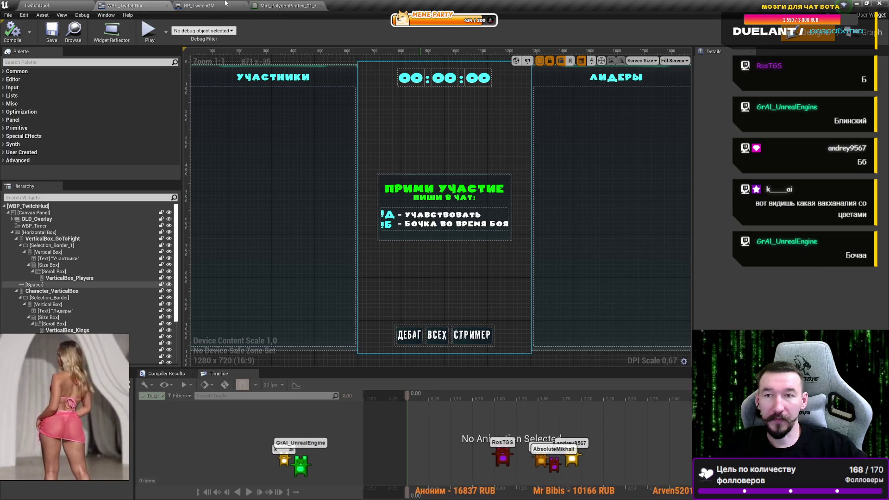
# - Cut the Get Chat Names and subsystem nodes in BP_TwitchGM and pan below ДЕБАГ игра
pyautogui.click(437, 334)
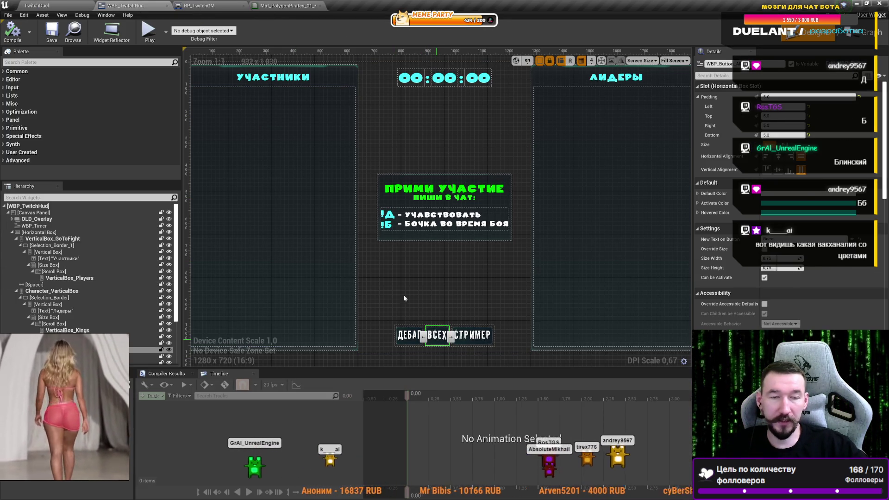
pyautogui.click(199, 6)
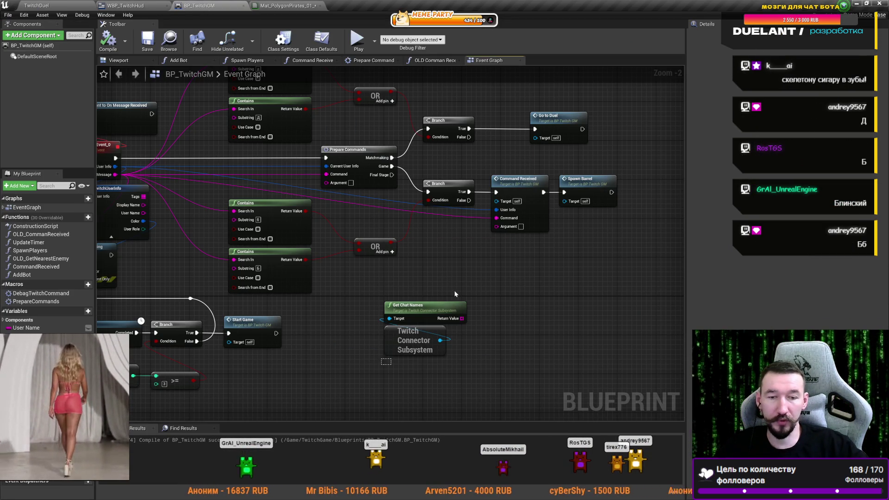
pyautogui.press('Delete')
pyautogui.scroll(-7, 407, 319)
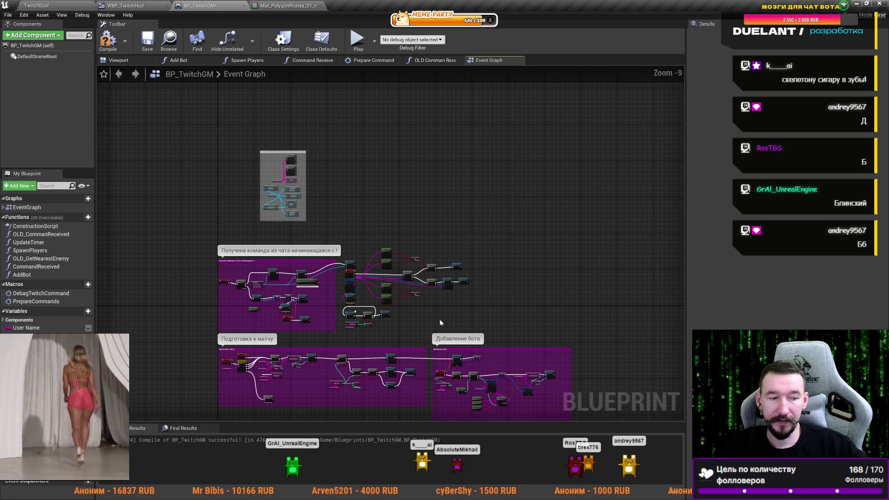
pyautogui.moveTo(213, 386); pyautogui.dragTo(204, 393)
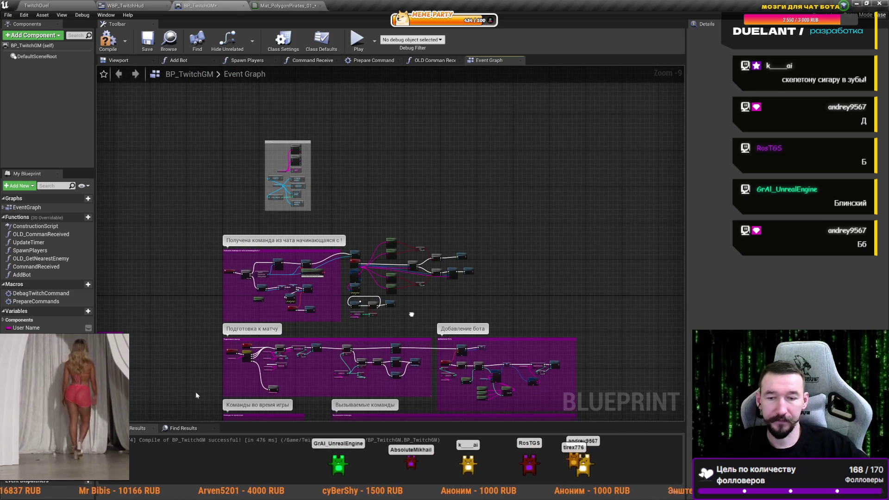
pyautogui.scroll(4, 210, 304)
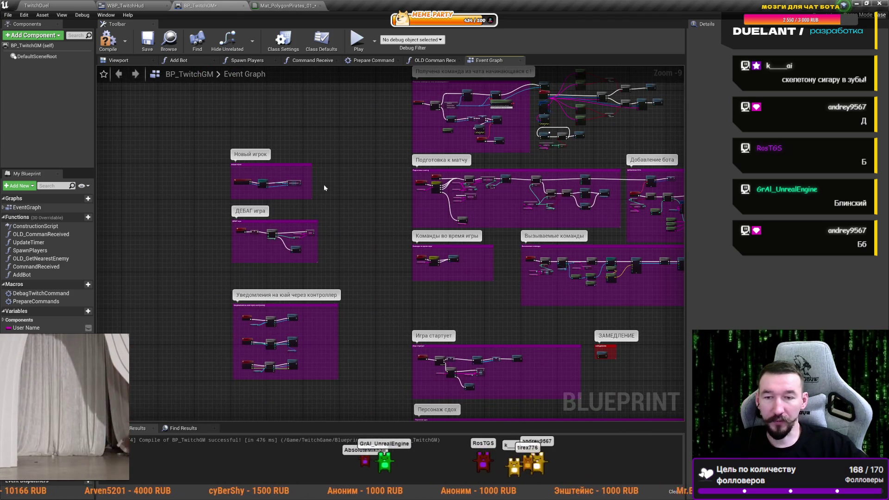
pyautogui.scroll(4, 256, 233)
pyautogui.moveTo(235, 211)
pyautogui.mouseDown()
pyautogui.moveTo(202, 141)
pyautogui.moveTo(208, 87)
pyautogui.mouseUp()
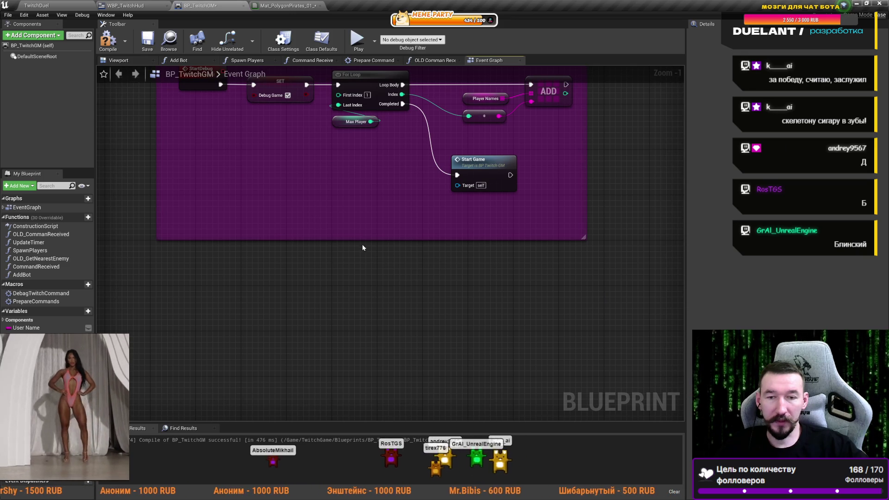
pyautogui.moveTo(264, 292); pyautogui.dragTo(292, 244)
# - Add a comment titled 'Играют ВСЕ!' and resize it beneath the debug group
pyautogui.press('c')
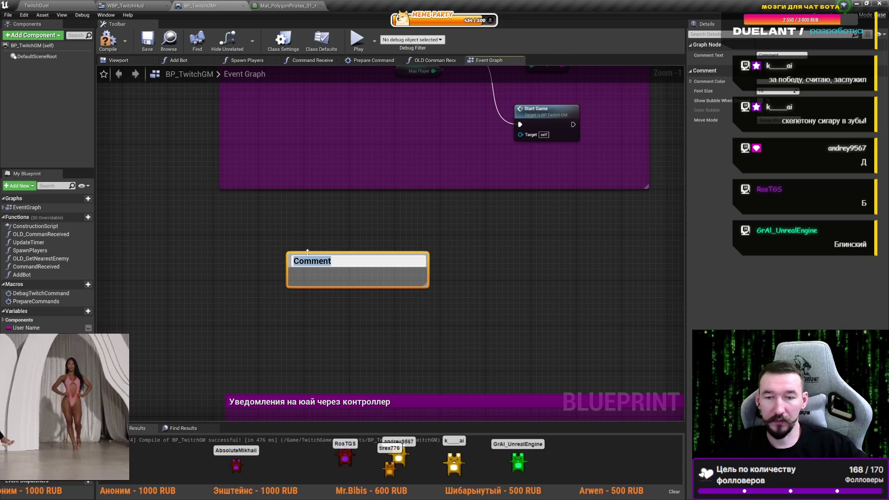
pyautogui.write('Играют')
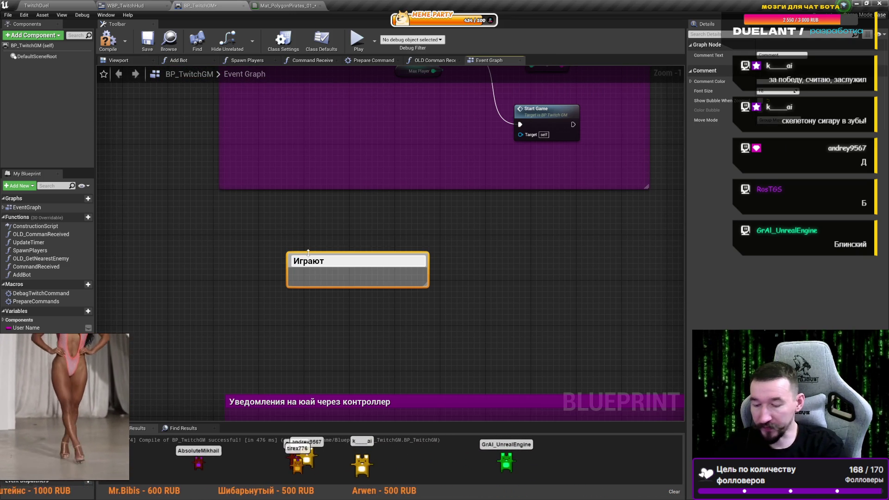
pyautogui.write(' ВСЕ!')
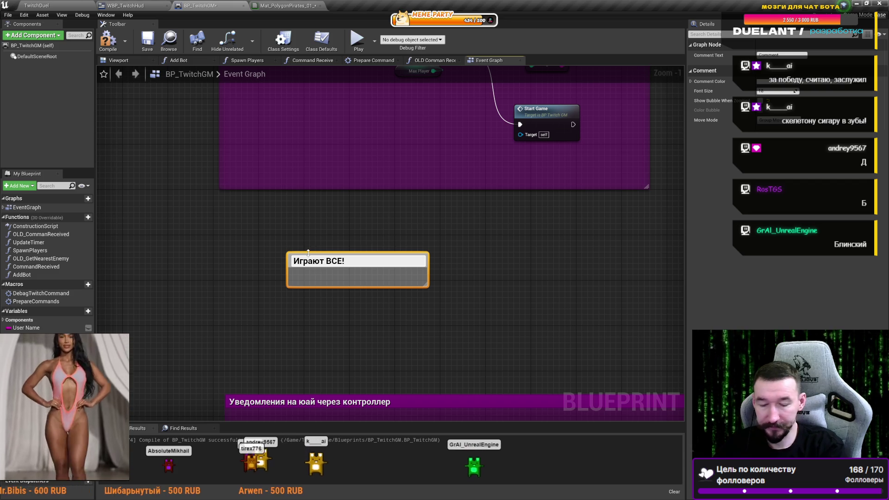
pyautogui.press('Return')
pyautogui.moveTo(427, 285)
pyautogui.mouseDown()
pyautogui.moveTo(620, 370)
pyautogui.moveTo(605, 365)
pyautogui.mouseUp()
pyautogui.moveTo(412, 266); pyautogui.dragTo(343, 227)
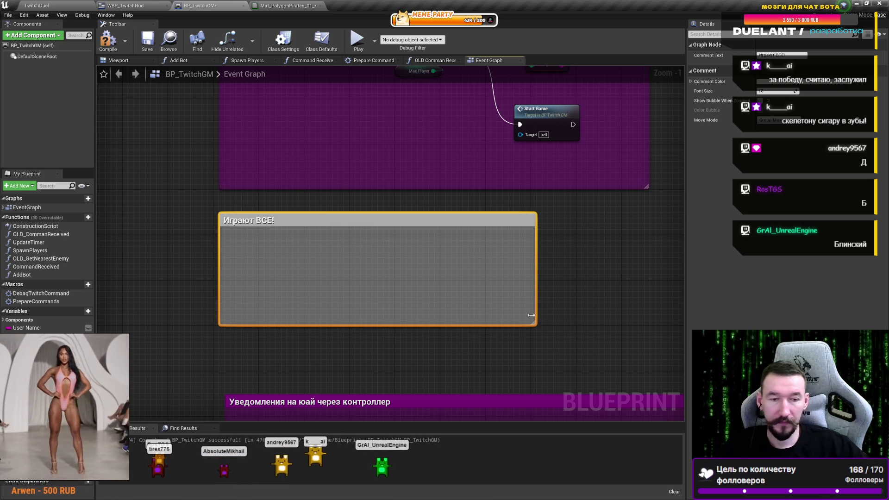
pyautogui.moveTo(534, 325); pyautogui.dragTo(637, 369)
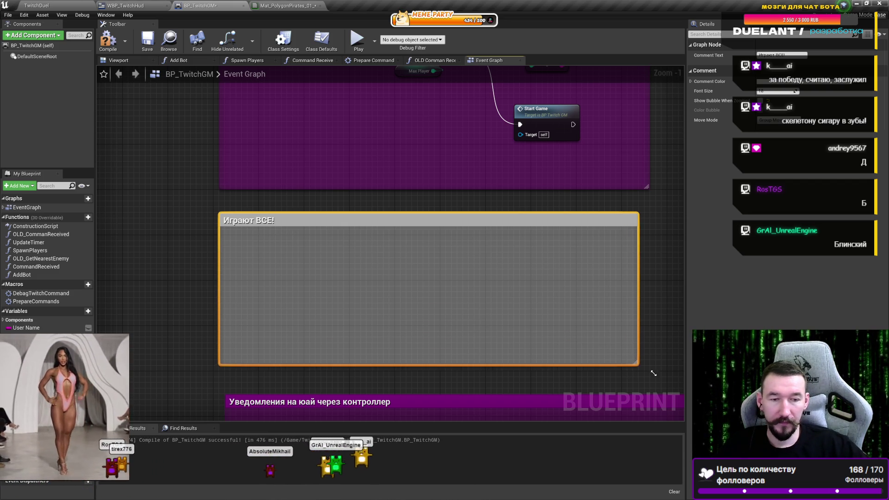
# - Paste the Get Chat Names and subsystem nodes inside the comment and inspect nearby nodes
pyautogui.click(411, 279)
pyautogui.hotkey('ctrl', 'v')
pyautogui.moveTo(401, 274); pyautogui.dragTo(339, 387)
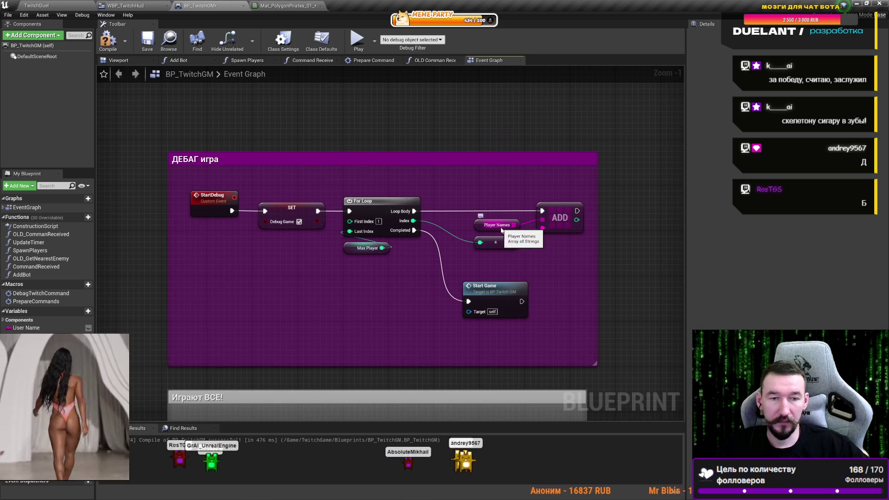
pyautogui.moveTo(345, 339); pyautogui.dragTo(350, 262)
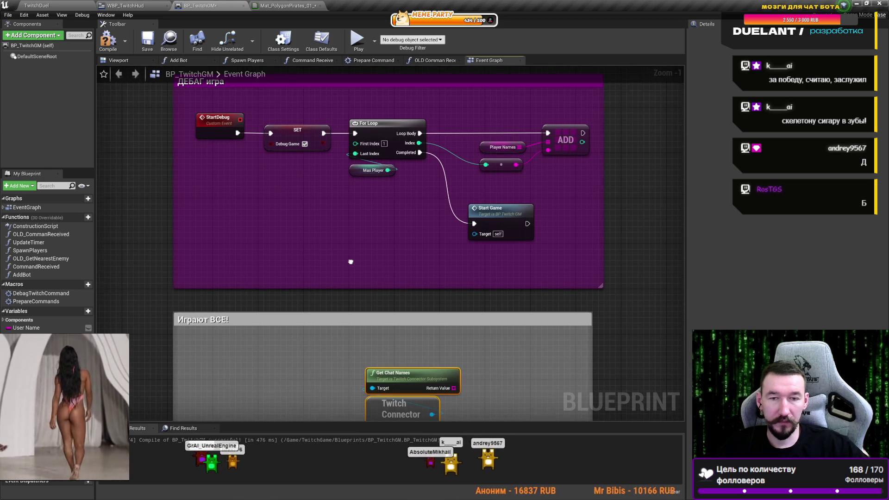
pyautogui.click(503, 148)
pyautogui.moveTo(511, 266); pyautogui.dragTo(444, 316)
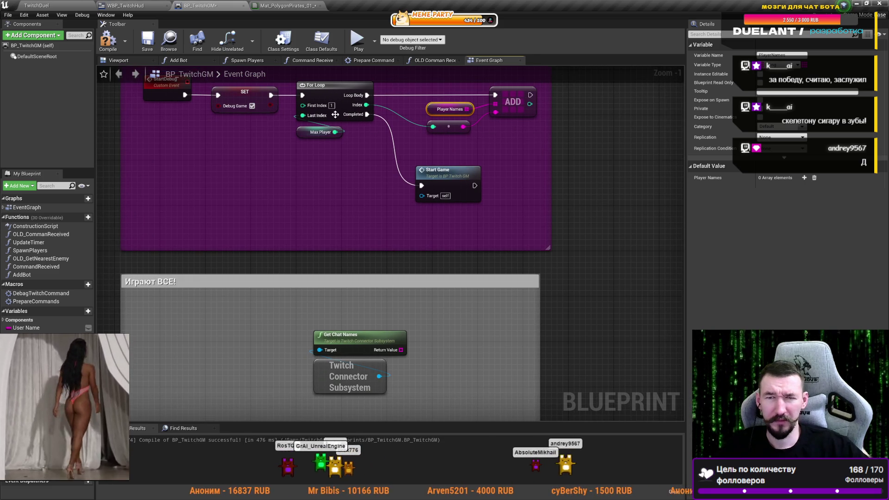
pyautogui.moveTo(369, 154); pyautogui.dragTo(337, 147)
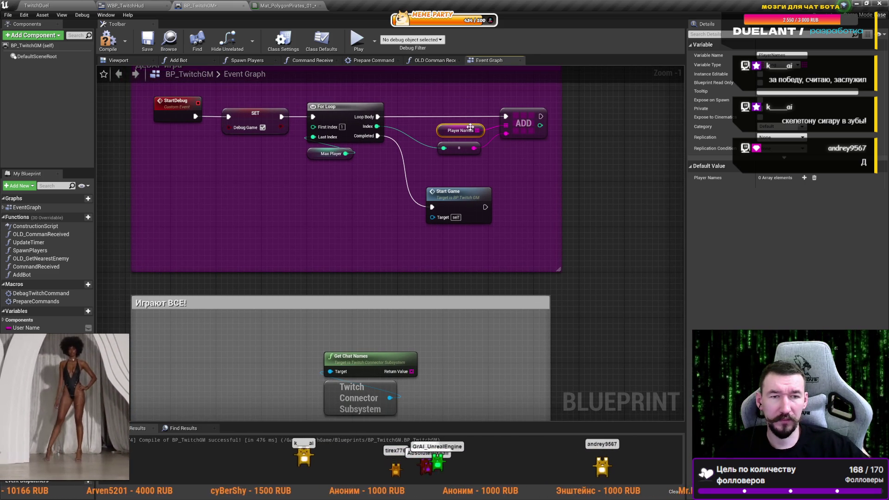
pyautogui.click(514, 120)
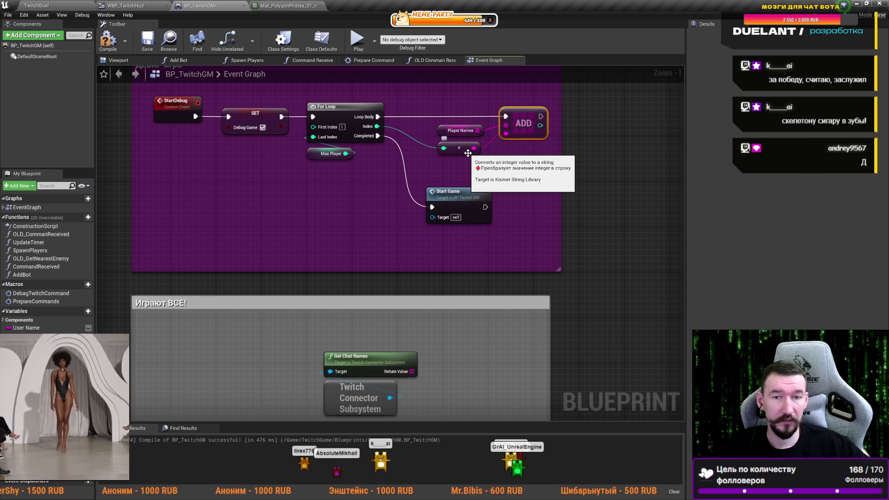
pyautogui.scroll(-3, 441, 291)
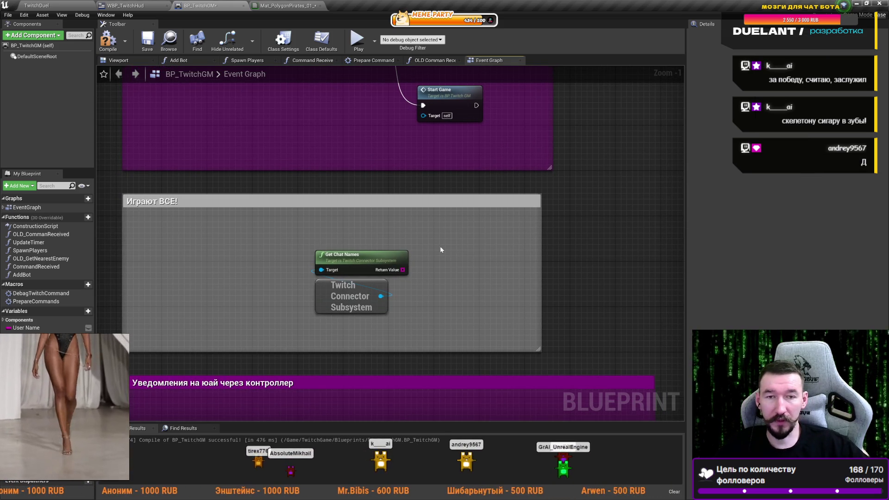
# - Store the chat names in a new SET Player Names node and delete the leftover getter
pyautogui.hotkey('ctrl', 'v')
pyautogui.moveTo(463, 251); pyautogui.dragTo(446, 269)
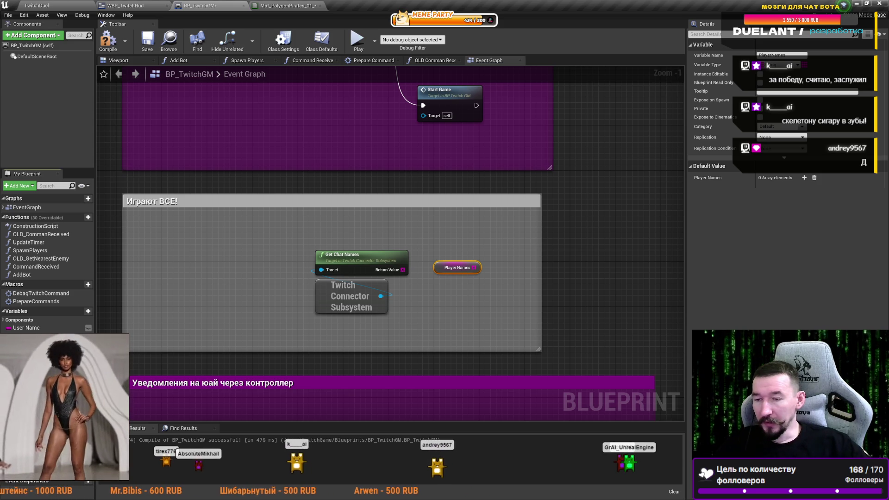
pyautogui.moveTo(403, 269); pyautogui.dragTo(477, 240)
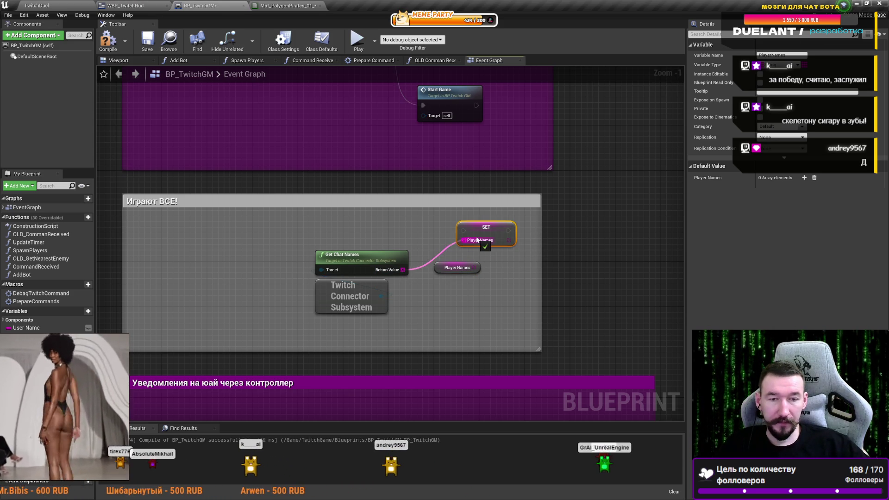
pyautogui.click(457, 267)
pyautogui.press('Delete')
pyautogui.moveTo(384, 222)
pyautogui.mouseDown()
pyautogui.moveTo(399, 349)
pyautogui.moveTo(414, 190)
pyautogui.mouseUp()
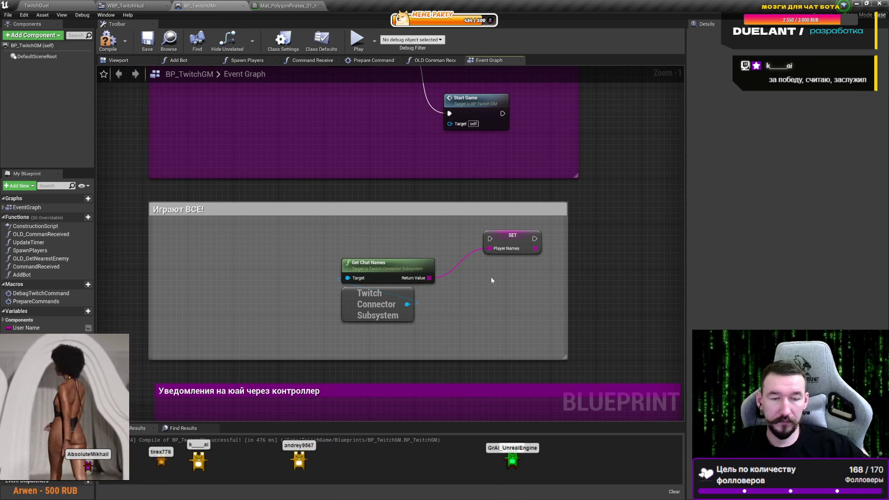
# - Paste a Start Game call and wire it after SET Player Names
pyautogui.hotkey('ctrl', 'v')
pyautogui.moveTo(511, 235)
pyautogui.mouseDown()
pyautogui.moveTo(378, 235)
pyautogui.moveTo(398, 233)
pyautogui.moveTo(488, 277)
pyautogui.moveTo(501, 295)
pyautogui.moveTo(505, 269)
pyautogui.moveTo(485, 224)
pyautogui.mouseUp()
pyautogui.moveTo(440, 331)
pyautogui.mouseDown()
pyautogui.moveTo(398, 233)
pyautogui.moveTo(383, 259)
pyautogui.moveTo(378, 249)
pyautogui.mouseUp()
pyautogui.click(261, 250)
# - Add a custom event named MassGames and wire it into SET Player Names
pyautogui.rightClick(207, 246)
pyautogui.write('сгые')
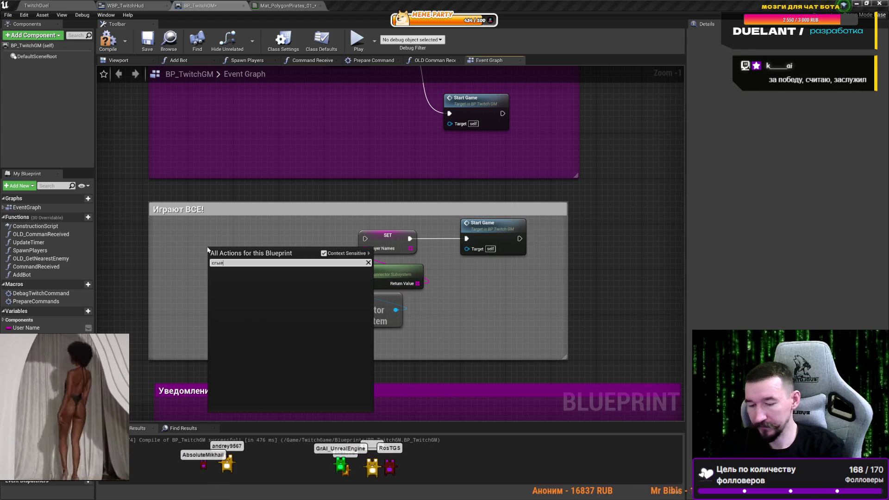
pyautogui.press('BackSpace')
pyautogui.press('BackSpace')
pyautogui.press('BackSpace')
pyautogui.write('cust')
pyautogui.press('Return')
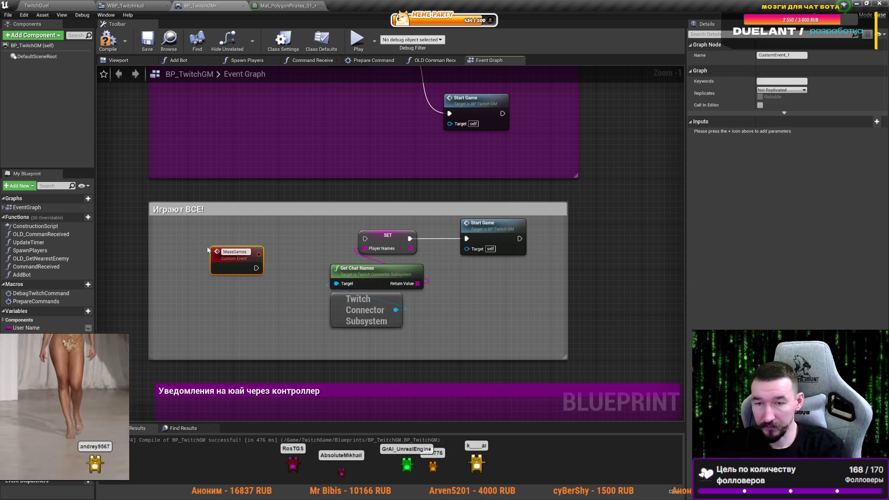
pyautogui.moveTo(253, 267); pyautogui.dragTo(364, 239)
# - Find all uses of the Debug Game variable and jump to the bDebugGame check
pyautogui.moveTo(286, 233); pyautogui.dragTo(301, 205)
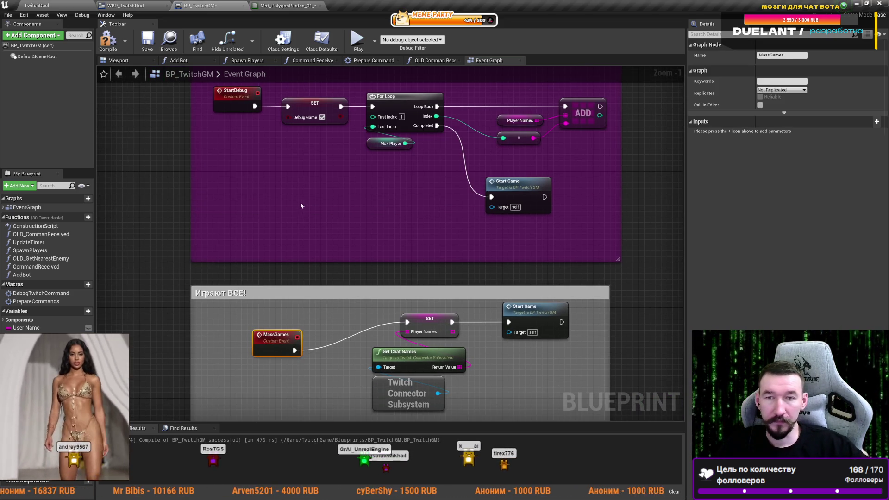
pyautogui.click(317, 112)
pyautogui.rightClick(316, 112)
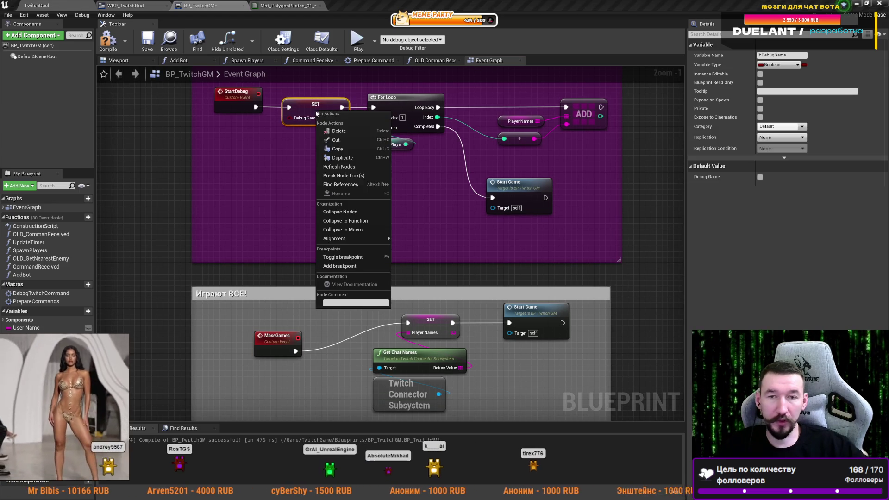
pyautogui.click(338, 185)
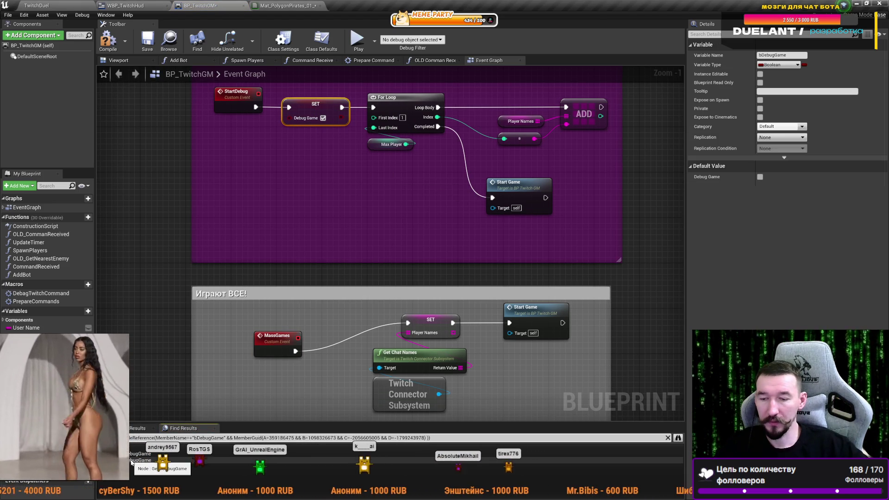
pyautogui.click(132, 461)
pyautogui.doubleClick(132, 461)
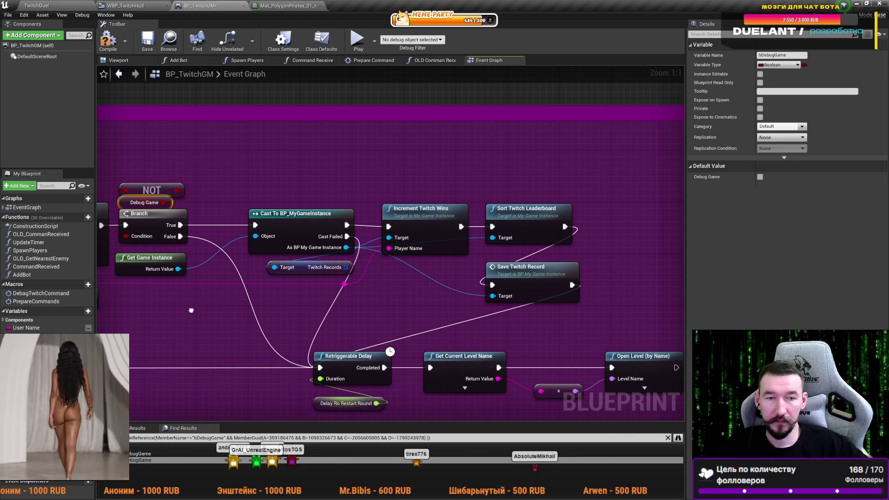
# - Select every node in the Играют ВСЕ! group and straighten its execution wires
pyautogui.moveTo(364, 187)
pyautogui.mouseDown()
pyautogui.moveTo(576, 301)
pyautogui.moveTo(572, 308)
pyautogui.mouseUp()
pyautogui.scroll(-10, 381, 272)
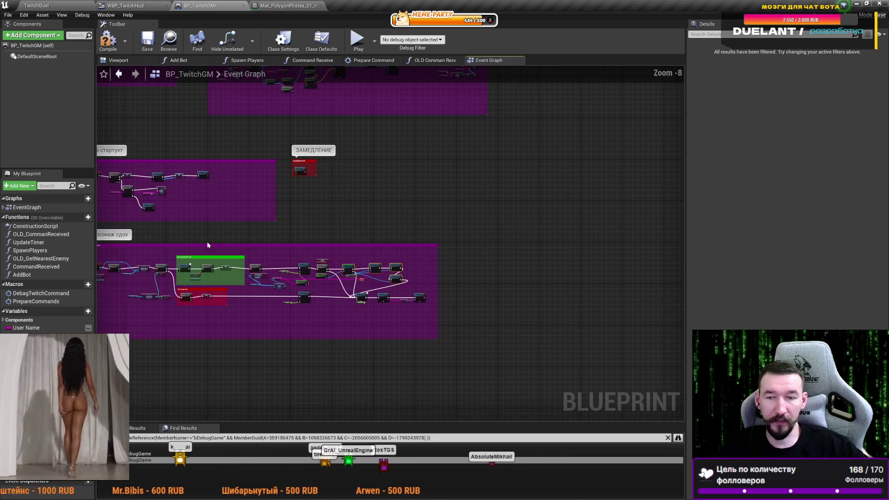
pyautogui.scroll(7, 307, 240)
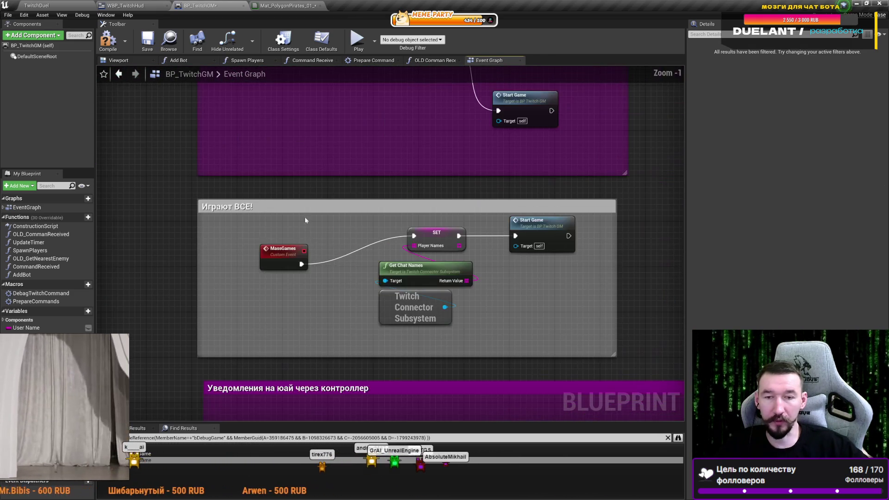
pyautogui.click(239, 242)
pyautogui.moveTo(532, 296)
pyautogui.mouseDown()
pyautogui.moveTo(250, 234)
pyautogui.moveTo(236, 240)
pyautogui.mouseUp()
pyautogui.press('q')
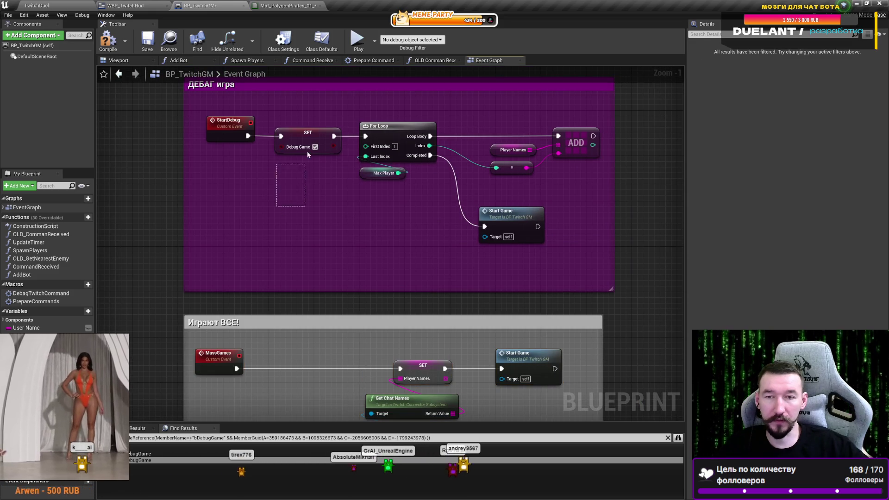
# - Insert SET Debug Game after the event, rename it StartMassGames, then switch to the browser
pyautogui.click(276, 259)
pyautogui.hotkey('ctrl', 'v')
pyautogui.moveTo(237, 263); pyautogui.dragTo(405, 268)
pyautogui.doubleClick(219, 248)
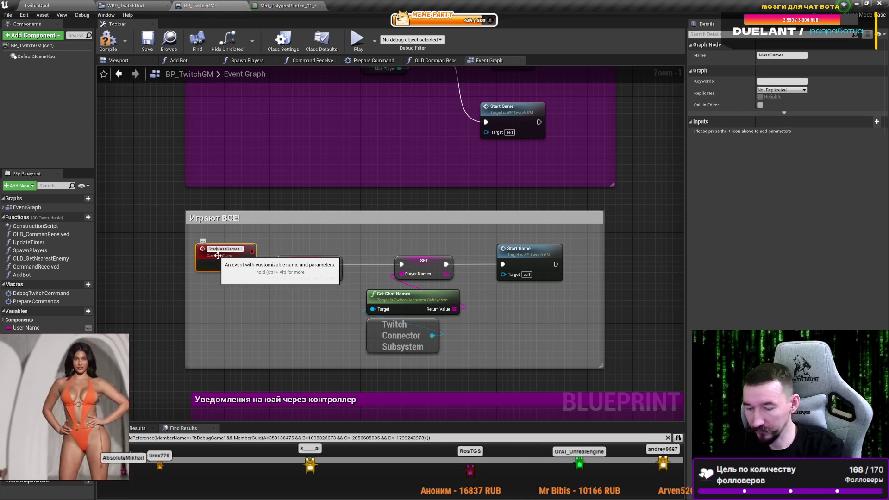
pyautogui.doubleClick(225, 249)
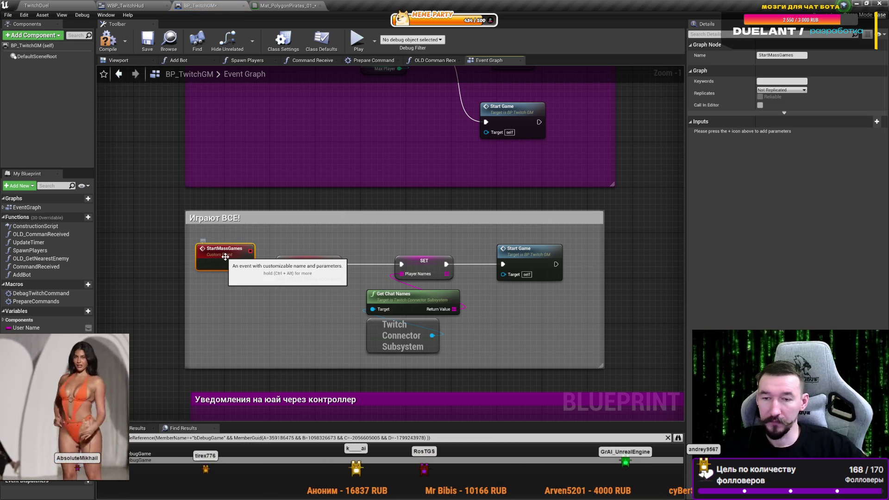
pyautogui.click(256, 331)
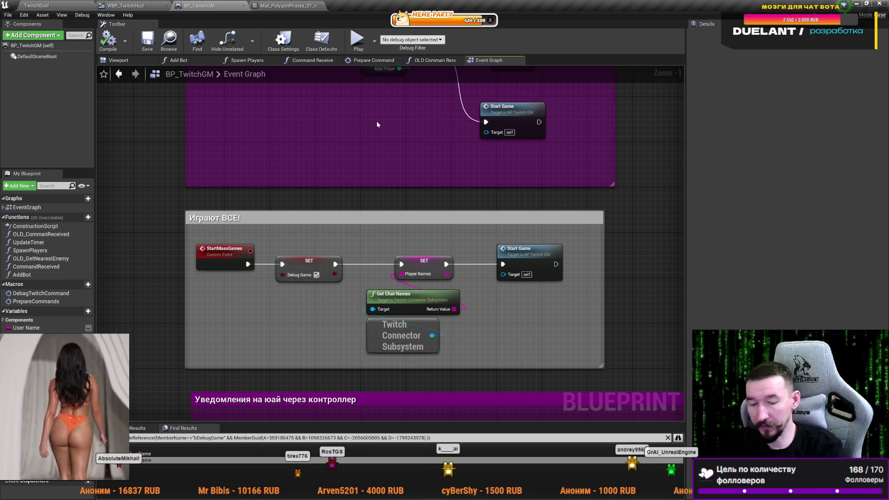
pyautogui.hotkey('ctrl', 'Tab')
pyautogui.click(180, 483)
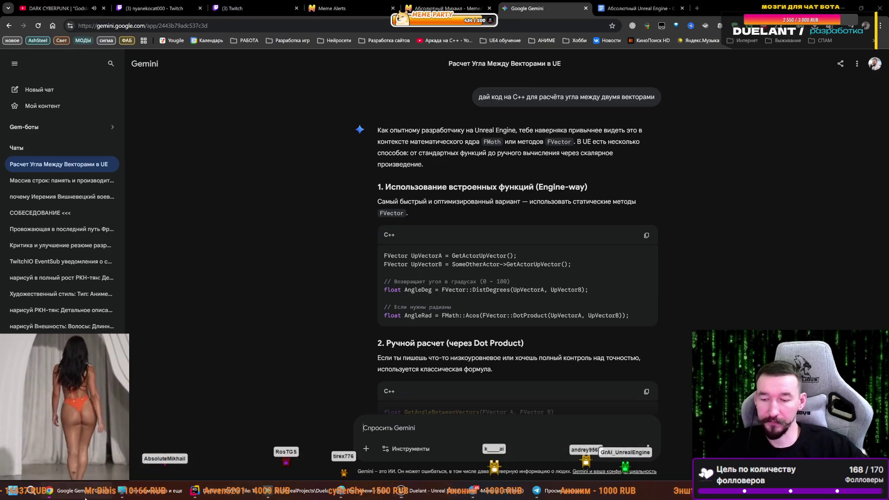
# - Watch the other developer's Twitch stream in the browser
pyautogui.click(158, 8)
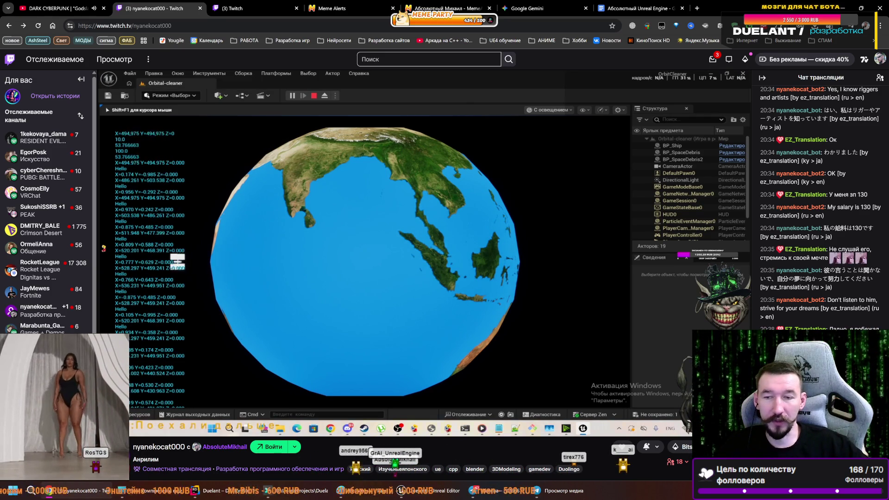
pyautogui.moveTo(390, 287)
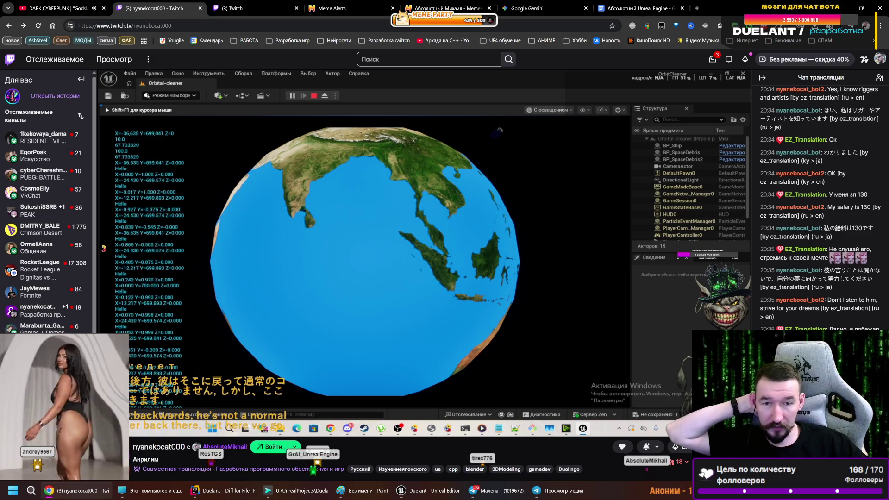
pyautogui.moveTo(382, 311)
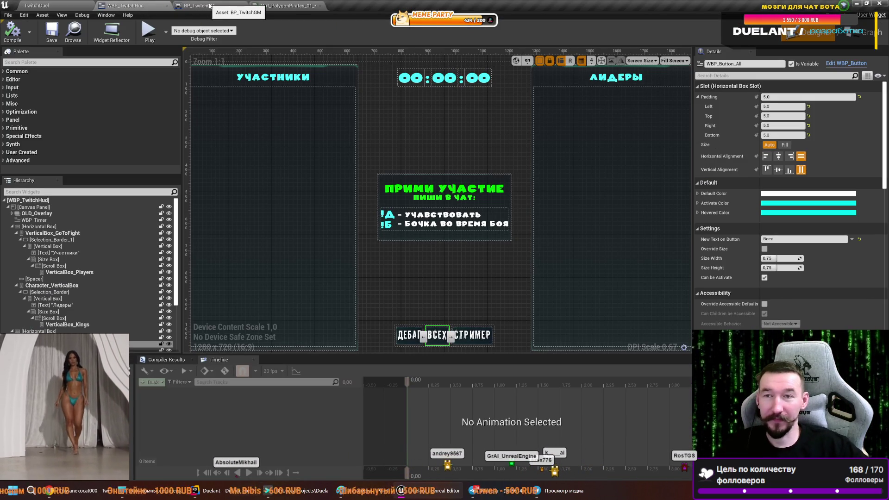
# - Save and close the Mat_PolygonPirates material, returning to the HUD widget layout
pyautogui.click(282, 5)
pyautogui.click(11, 33)
pyautogui.click(318, 5)
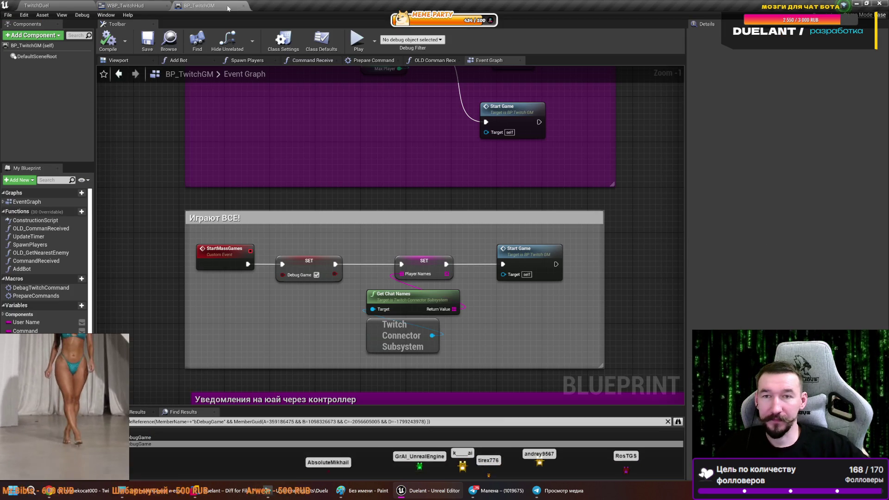
pyautogui.click(128, 6)
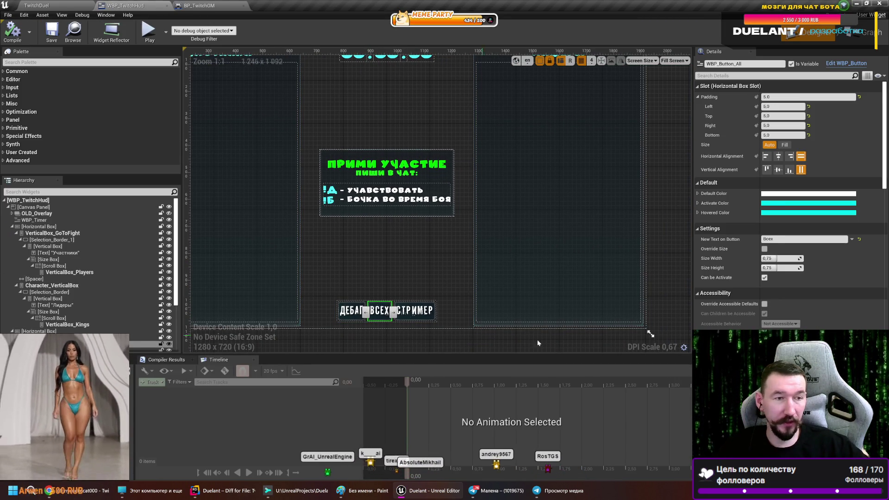
# - Add an OnClicked event for the Всех button and place it below the ДЕБАГ group
pyautogui.scroll(-5, 822, 284)
pyautogui.scroll(-10, 820, 285)
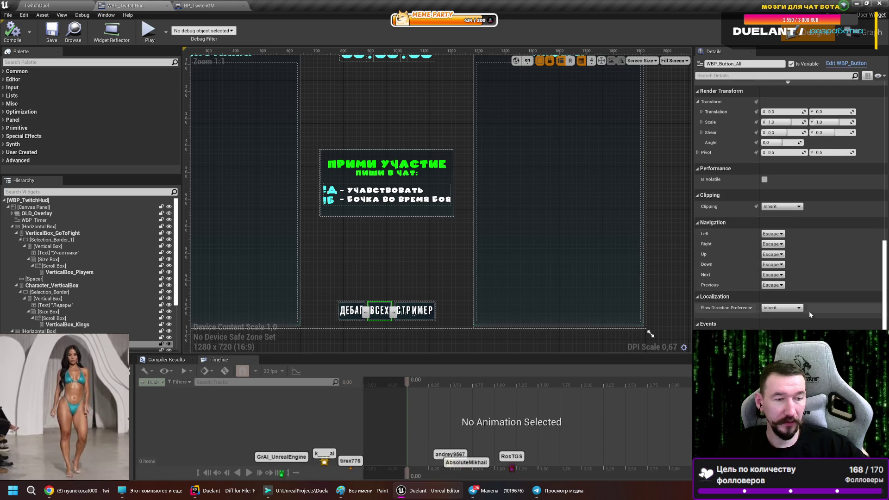
pyautogui.click(791, 334)
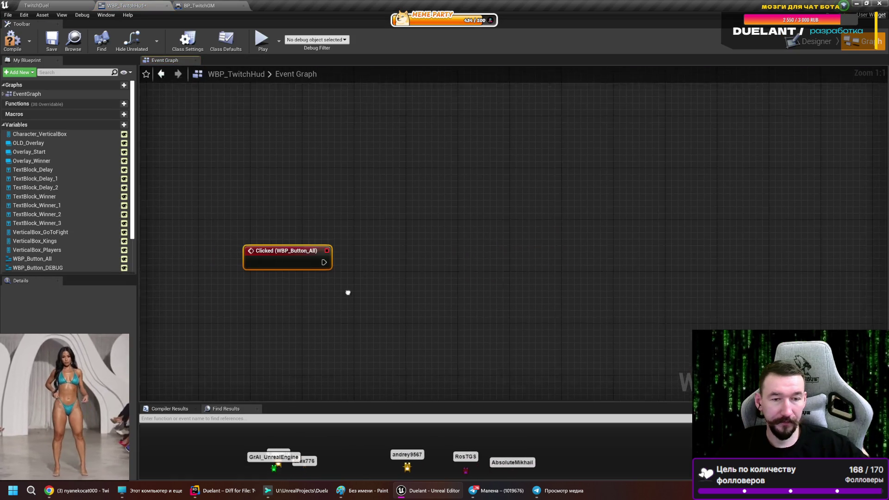
pyautogui.scroll(-6, 406, 327)
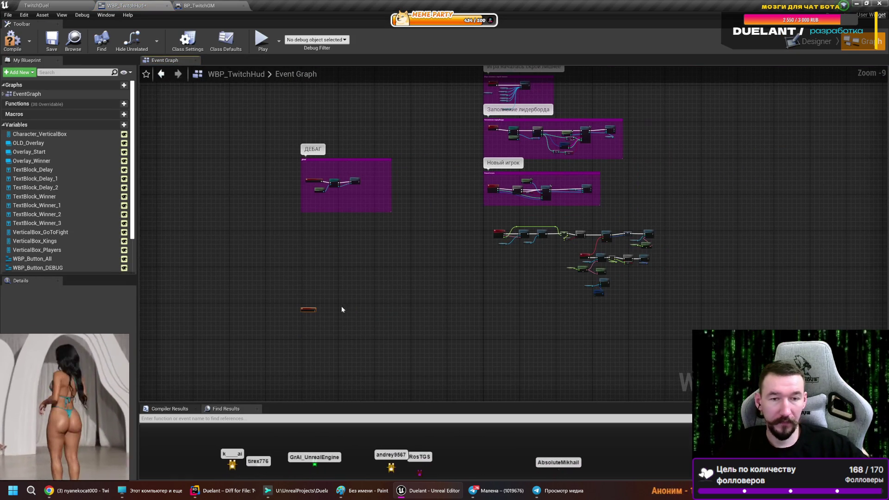
pyautogui.moveTo(307, 310)
pyautogui.mouseDown()
pyautogui.moveTo(353, 284)
pyautogui.moveTo(313, 234)
pyautogui.mouseUp()
pyautogui.scroll(7, 313, 234)
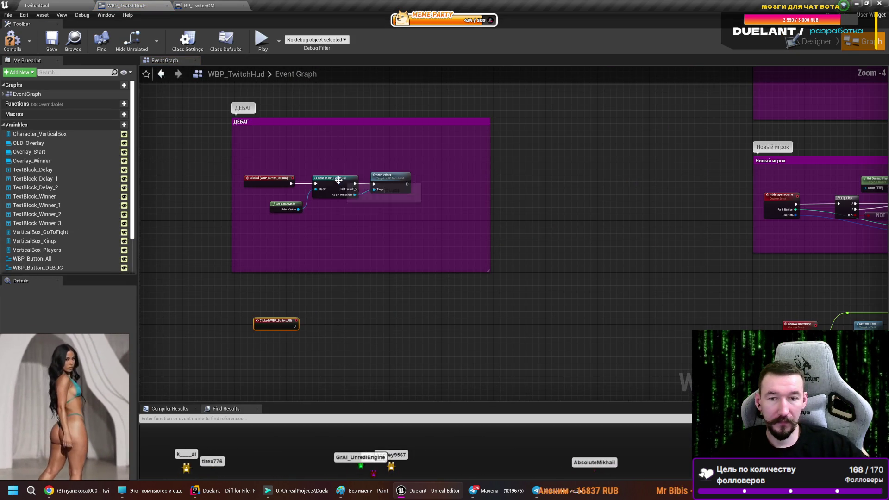
pyautogui.scroll(2, 315, 219)
# - Wire the click event through Cast To BP_TwitchGM into a Start Mass Games call
pyautogui.moveTo(391, 165)
pyautogui.mouseDown()
pyautogui.moveTo(460, 214)
pyautogui.moveTo(454, 209)
pyautogui.mouseUp()
pyautogui.write('StartMassGames')
pyautogui.press('Return')
pyautogui.moveTo(278, 250); pyautogui.dragTo(353, 159)
pyautogui.moveTo(361, 312); pyautogui.dragTo(372, 88)
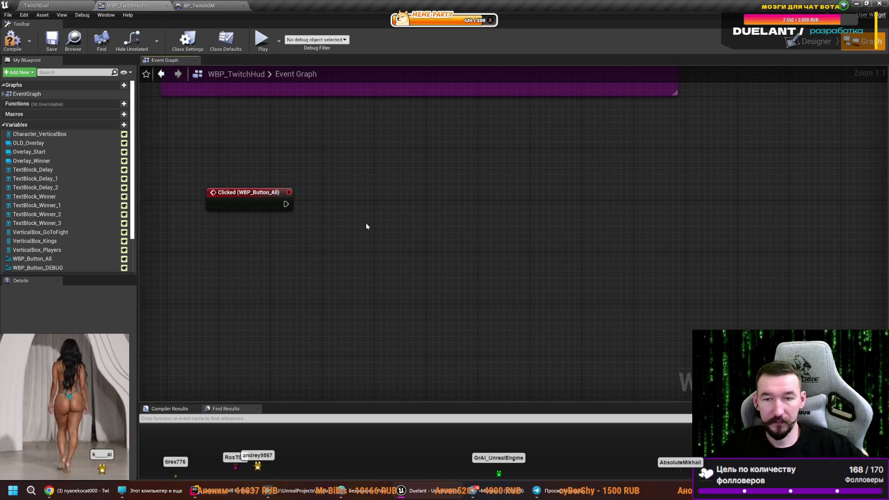
pyautogui.hotkey('ctrl', 'v')
pyautogui.moveTo(286, 204); pyautogui.dragTo(349, 197)
pyautogui.moveTo(423, 197)
pyautogui.mouseDown()
pyautogui.moveTo(484, 245)
pyautogui.moveTo(492, 288)
pyautogui.moveTo(504, 197)
pyautogui.mouseUp()
pyautogui.moveTo(581, 317)
pyautogui.mouseDown()
pyautogui.moveTo(387, 248)
pyautogui.moveTo(201, 154)
pyautogui.mouseUp()
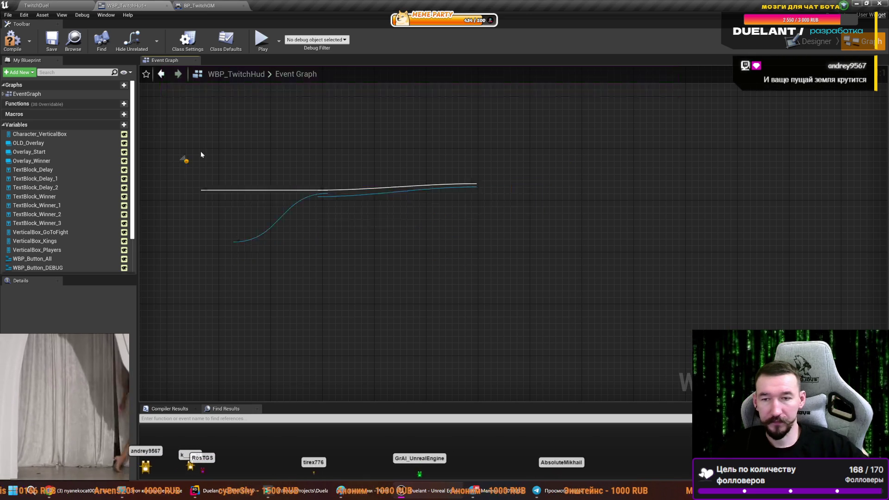
# - Comment the nodes 'Массовая игра!' and compile the HUD blueprint
pyautogui.write('cMовая игр')
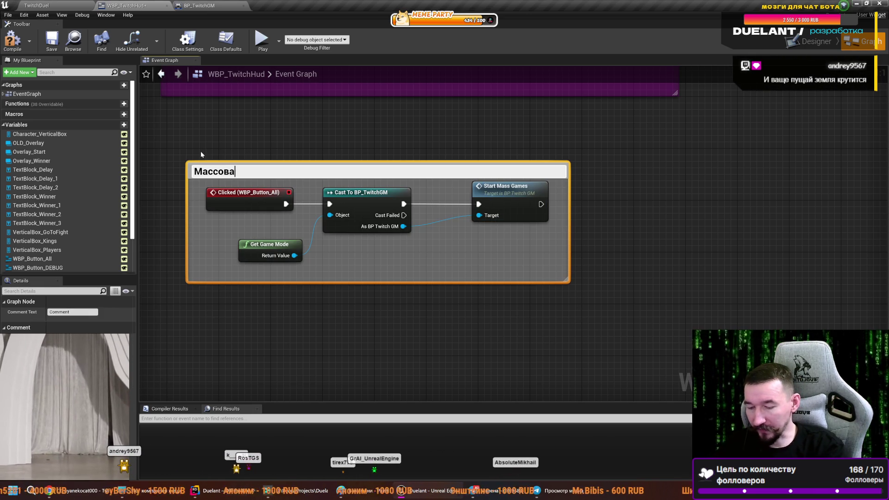
pyautogui.write('а!')
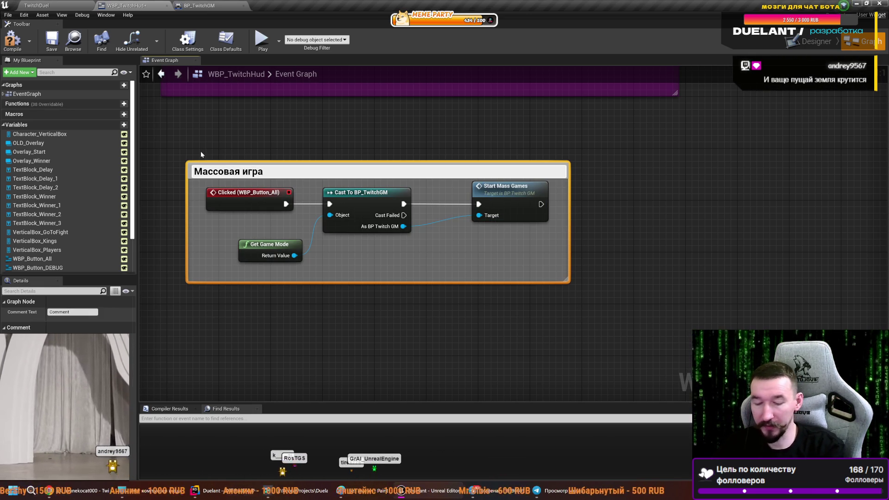
pyautogui.press('Return')
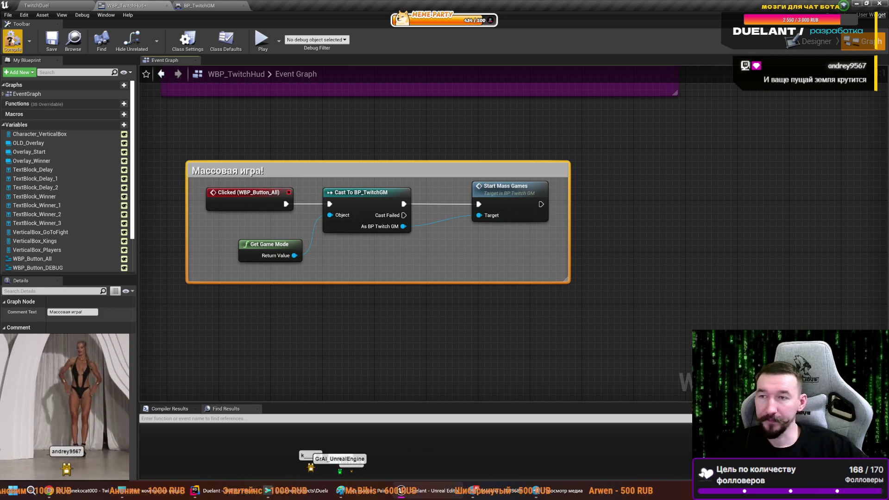
pyautogui.click(13, 41)
pyautogui.scroll(-7, 456, 139)
pyautogui.moveTo(475, 270); pyautogui.dragTo(327, 268)
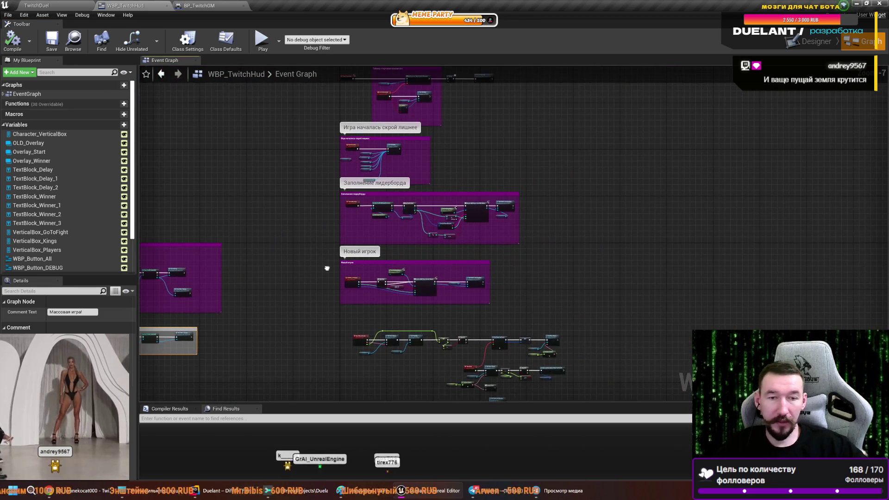
# - Wire WBP_Button_Strimer and WBP_Button_All getters into Set Visibility's Target, then return to the TwitchDuel level
pyautogui.scroll(5, 433, 146)
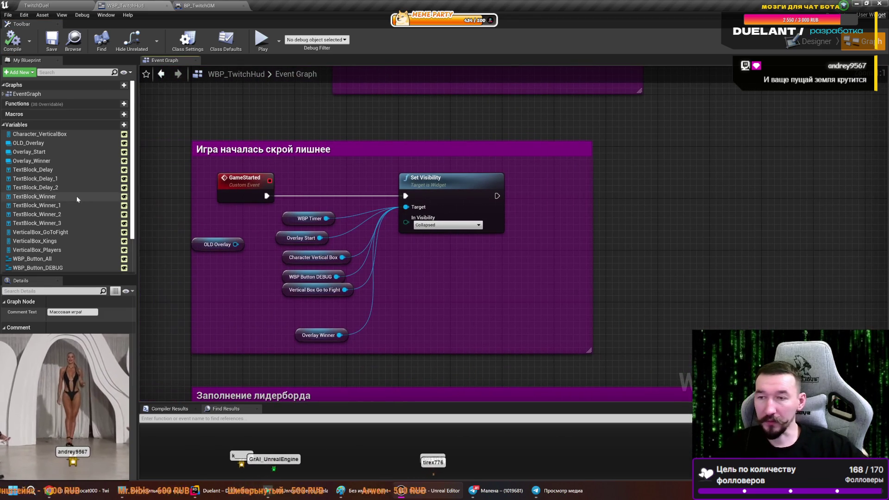
pyautogui.scroll(-2, 77, 199)
pyautogui.moveTo(53, 232)
pyautogui.mouseDown()
pyautogui.moveTo(404, 309)
pyautogui.moveTo(406, 324)
pyautogui.mouseUp()
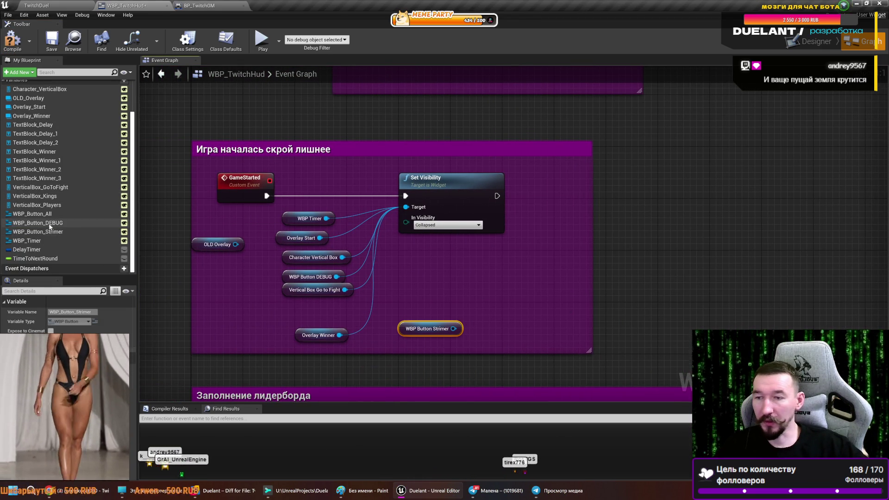
pyautogui.moveTo(46, 216)
pyautogui.mouseDown()
pyautogui.moveTo(435, 290)
pyautogui.moveTo(430, 309)
pyautogui.moveTo(405, 207)
pyautogui.mouseUp()
pyautogui.moveTo(453, 328)
pyautogui.mouseDown()
pyautogui.moveTo(473, 326)
pyautogui.moveTo(406, 207)
pyautogui.mouseUp()
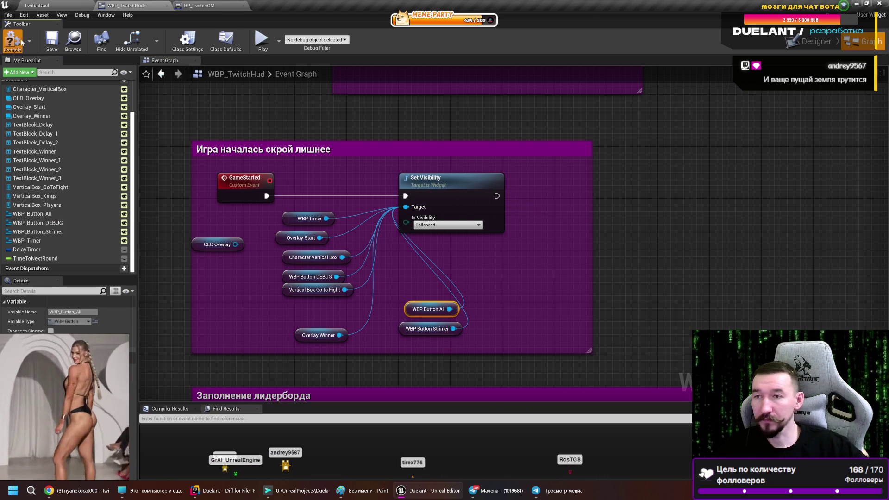
pyautogui.click(50, 5)
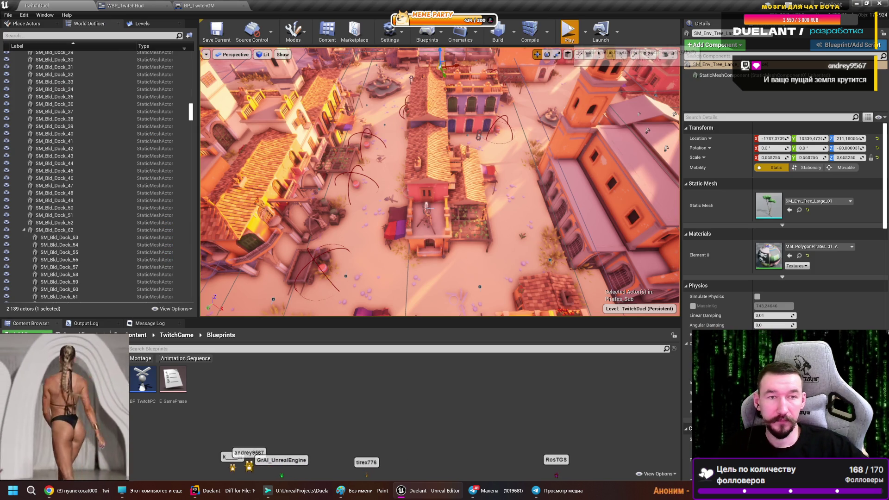
# - Play-test the level, start a mass match from the ВСЕ HUD button, then stop the session
pyautogui.click(569, 29)
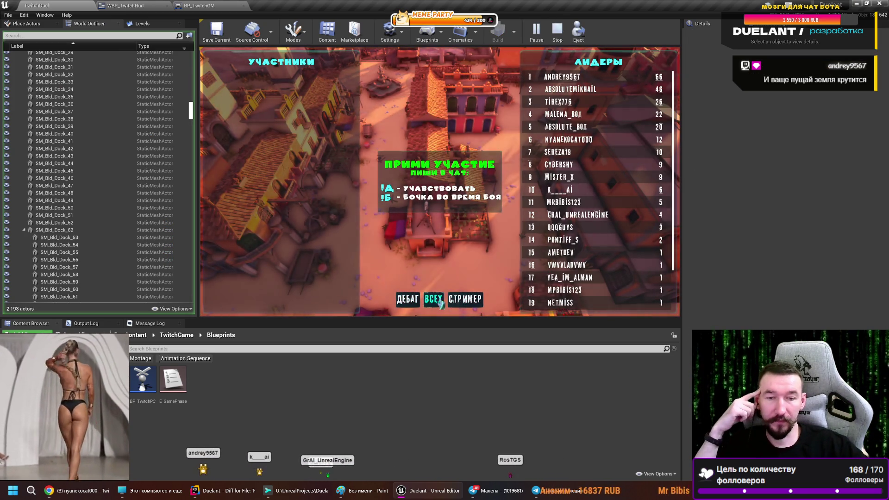
pyautogui.click(442, 302)
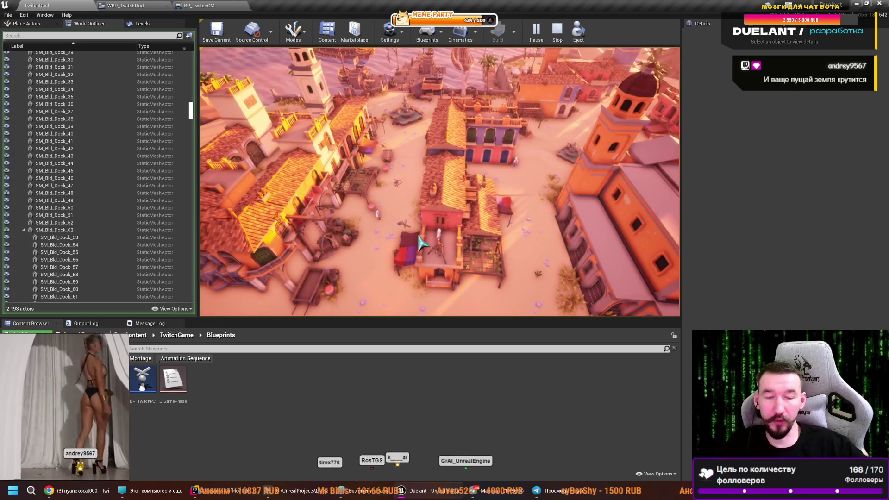
pyautogui.press('Escape')
# - Replay the level, start the everyone-plays match again, and switch to the TwitchClient.cpp diff
pyautogui.click(567, 32)
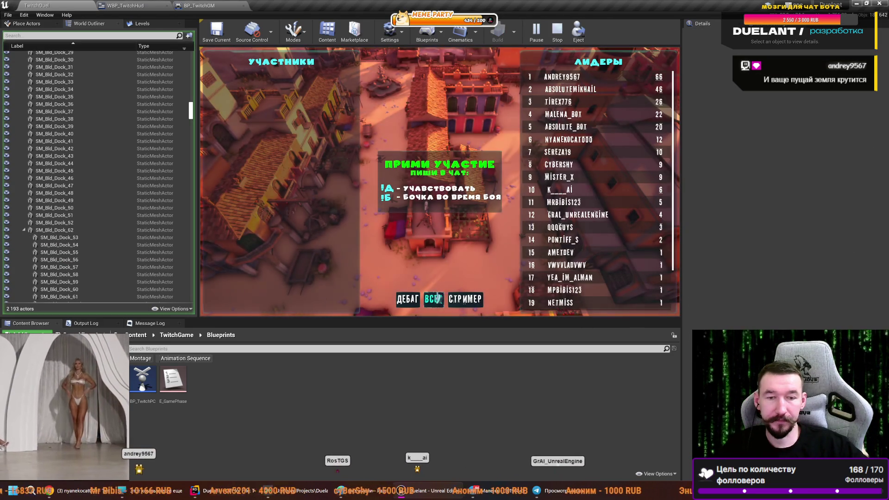
pyautogui.click(435, 299)
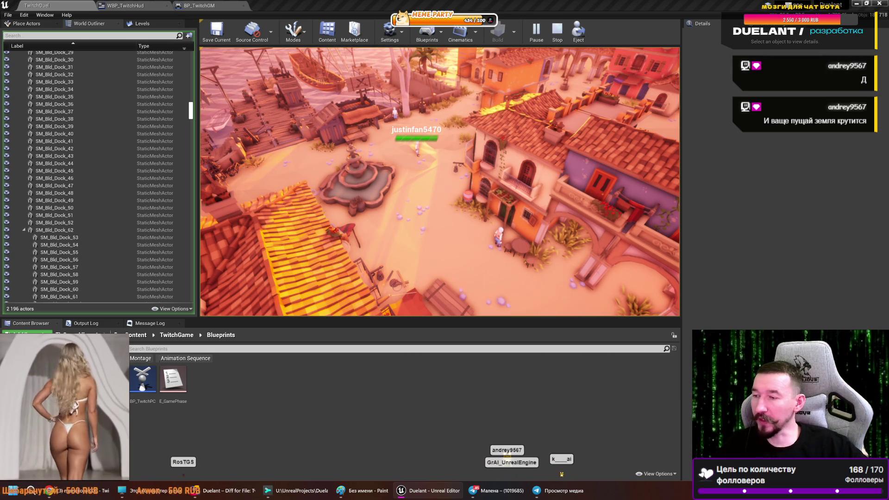
pyautogui.hotkey('alt', 'Tab')
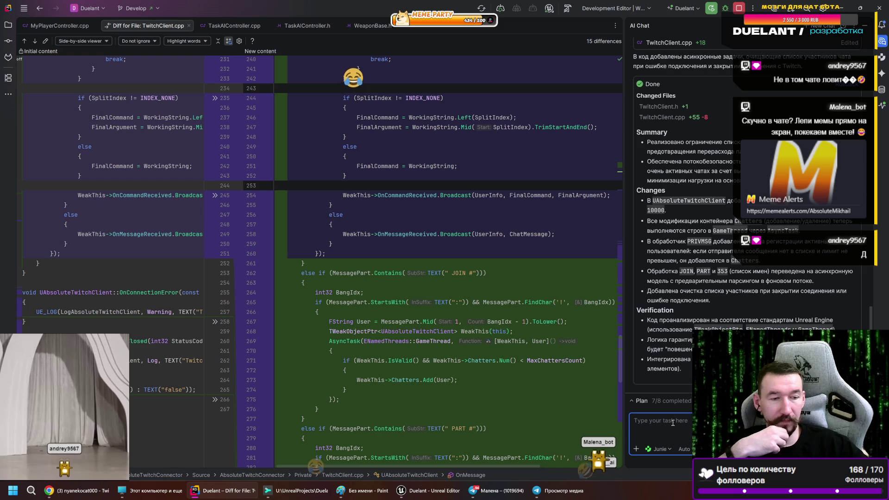
# - Ask Junie whether the code really catches chat participants and have it use display names
pyautogui.click(673, 423)
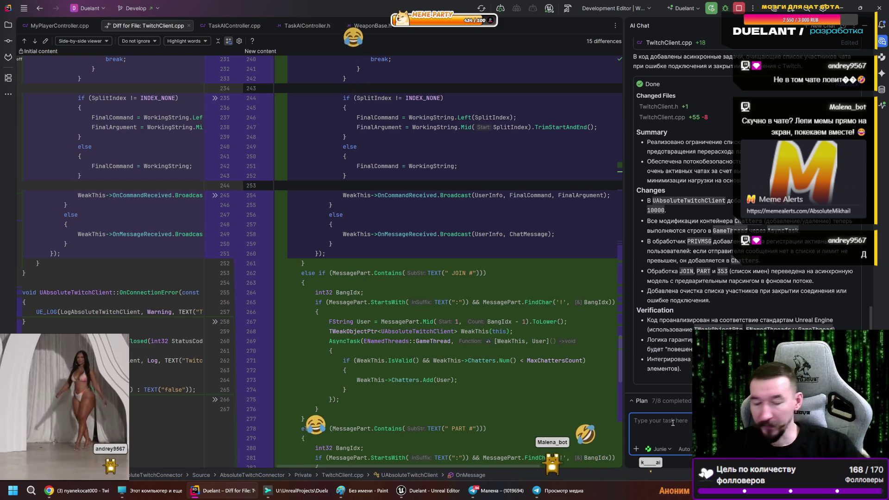
pyautogui.write('а код точн')
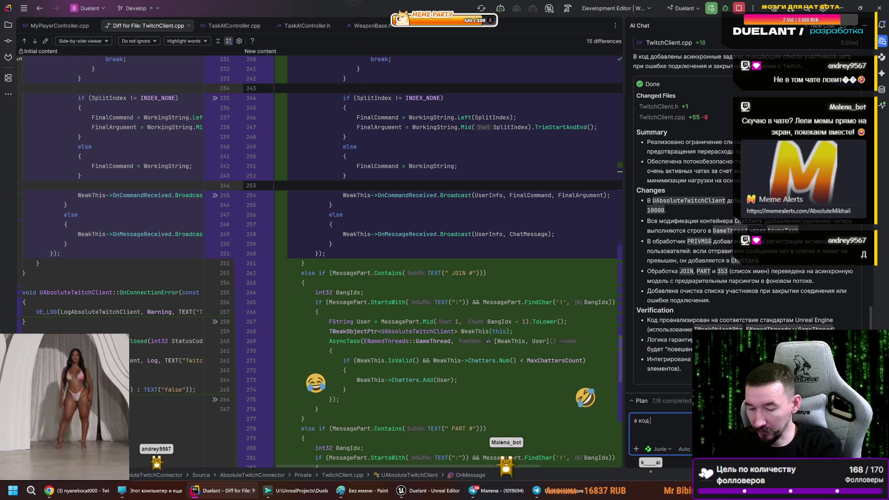
pyautogui.write('о ло')
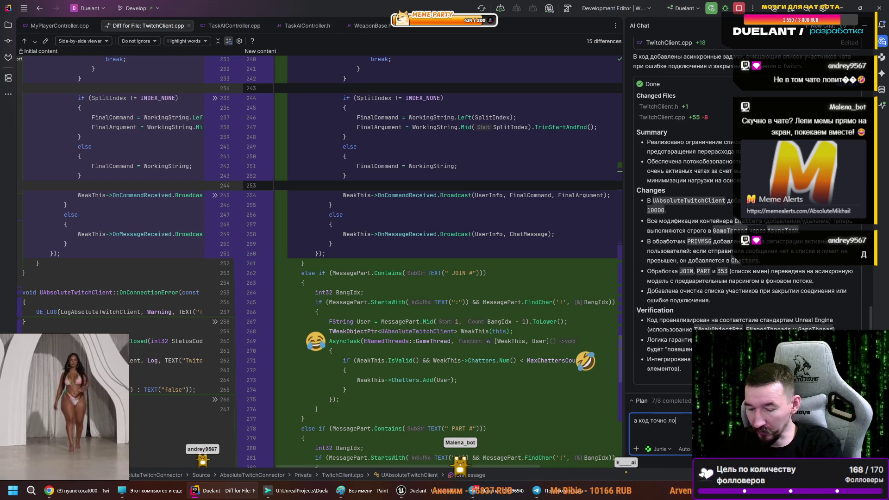
pyautogui.write('вит ')
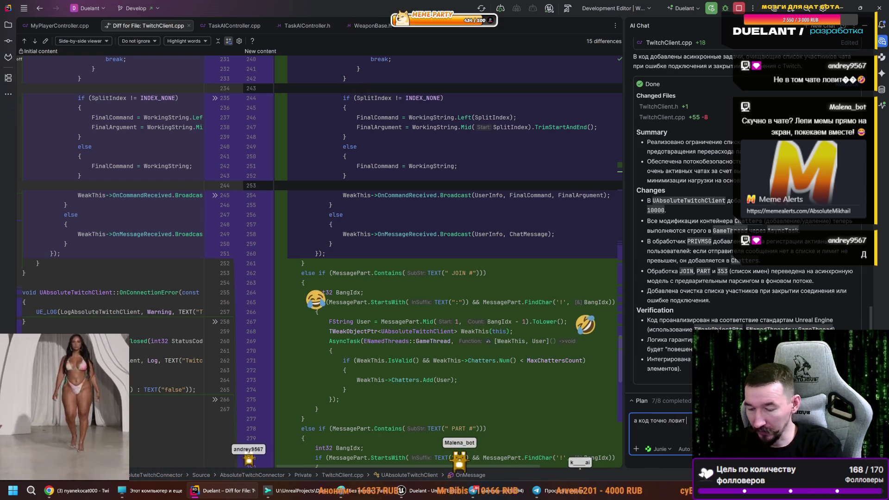
pyautogui.write('уч')
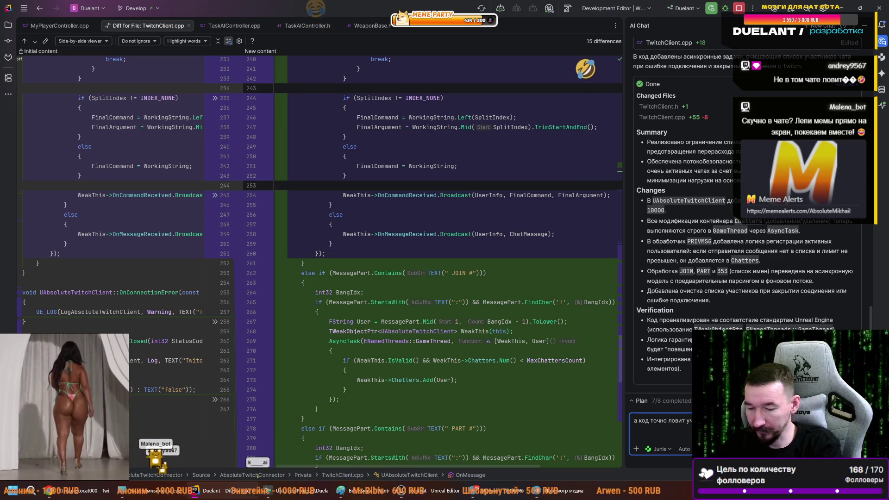
pyautogui.press('Return')
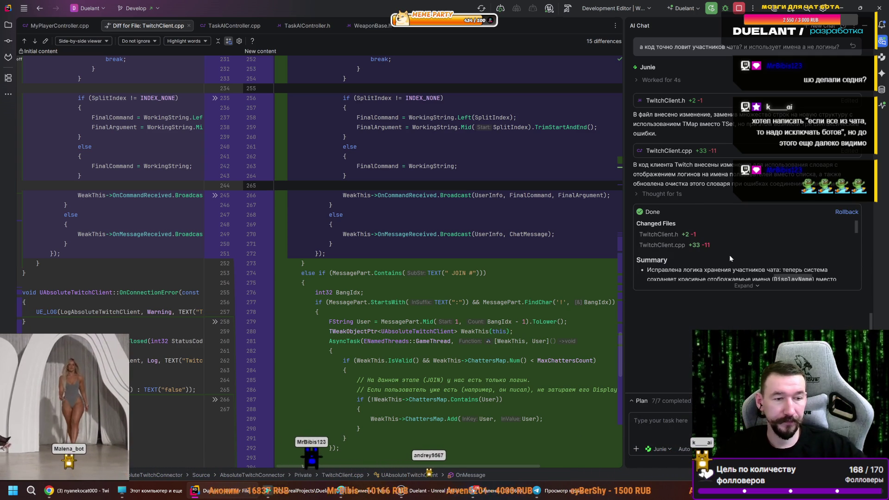
# - Expand Junie's summary and read through its Changes and Verification sections
pyautogui.click(748, 284)
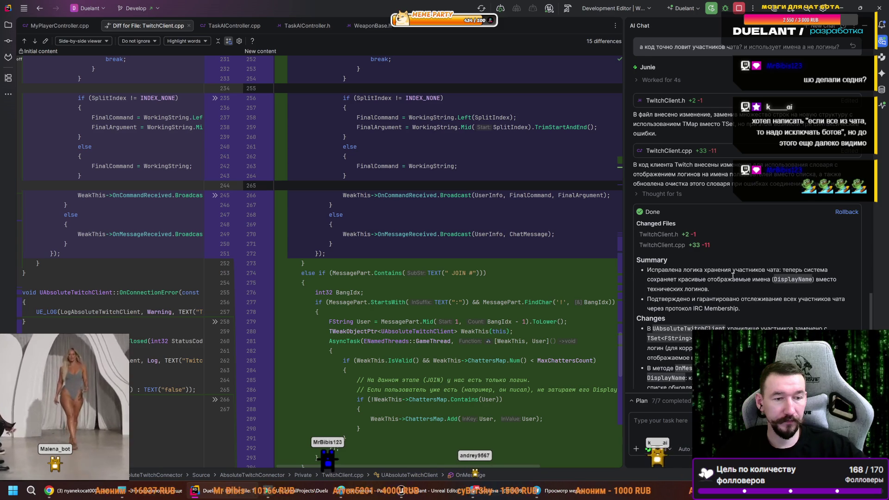
pyautogui.scroll(-2, 710, 241)
pyautogui.scroll(-3, 661, 225)
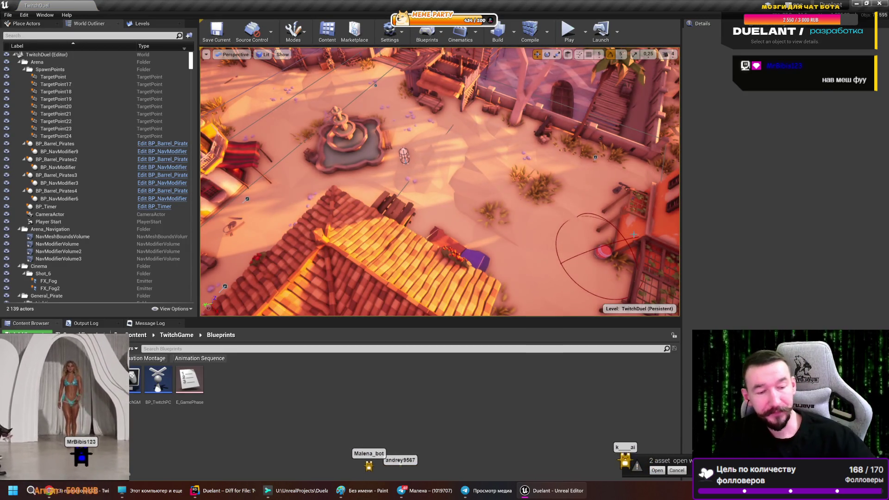
pyautogui.click(657, 471)
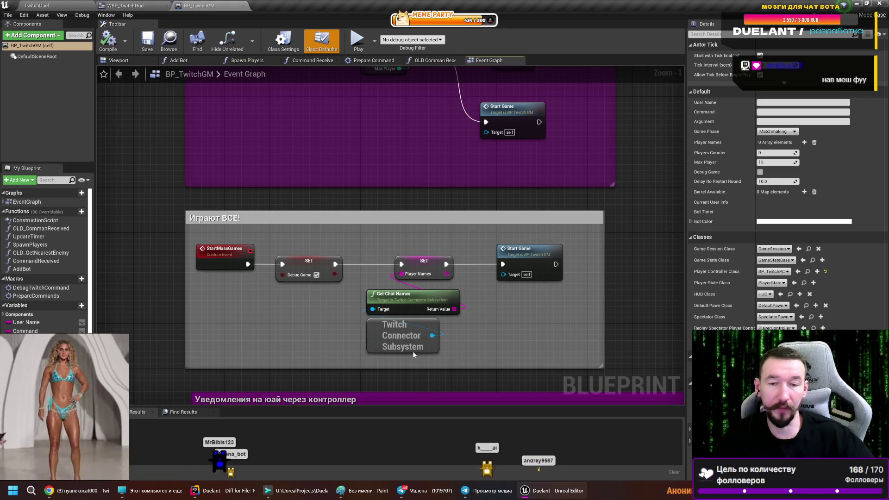
pyautogui.scroll(-1, 340, 227)
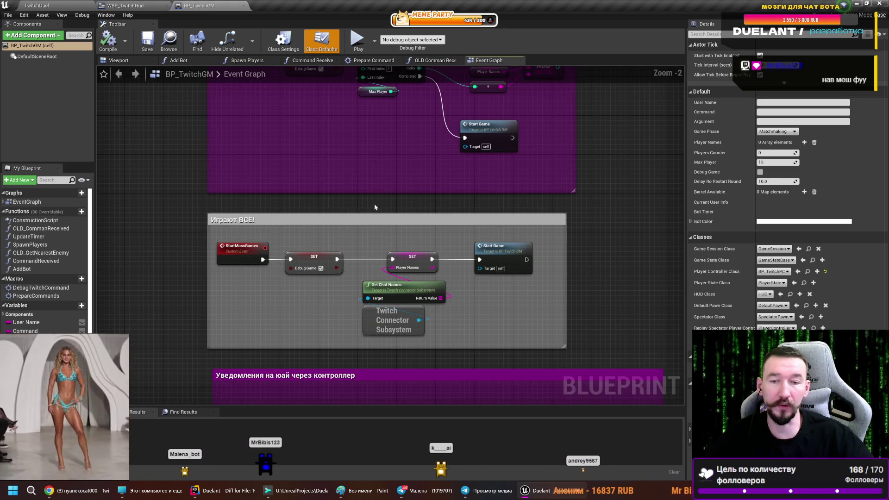
pyautogui.moveTo(371, 206); pyautogui.dragTo(361, 250)
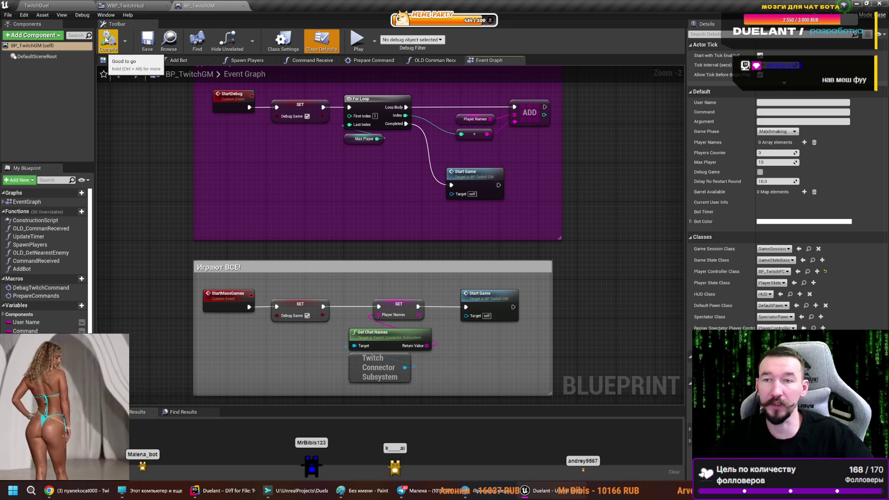
pyautogui.click(37, 5)
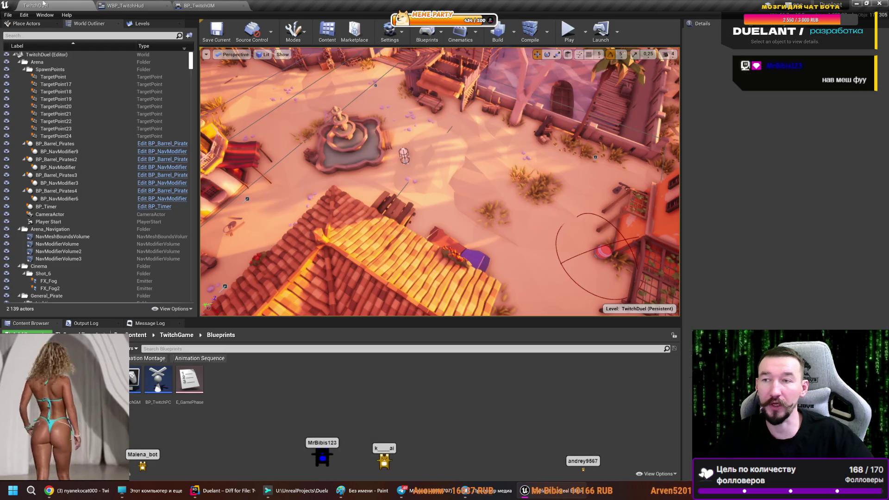
# - Play the level and launch two ВСЕХ everyone-plays matches with many chatters
pyautogui.click(567, 32)
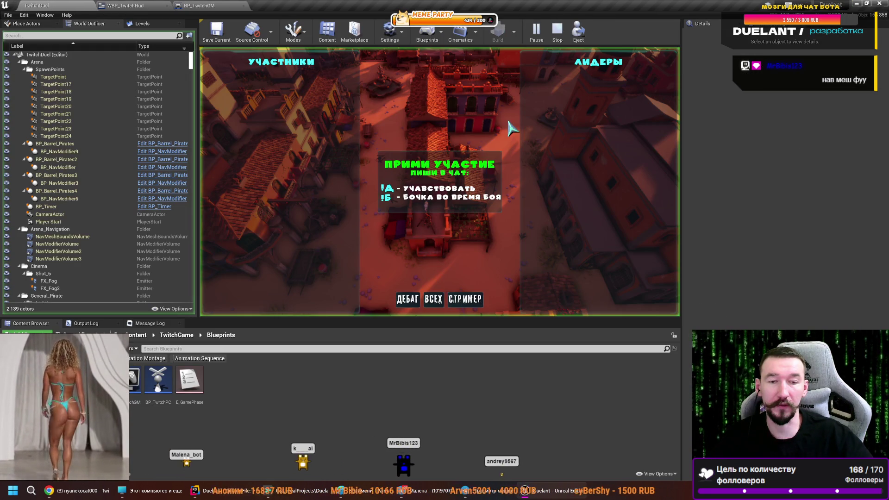
pyautogui.click(437, 300)
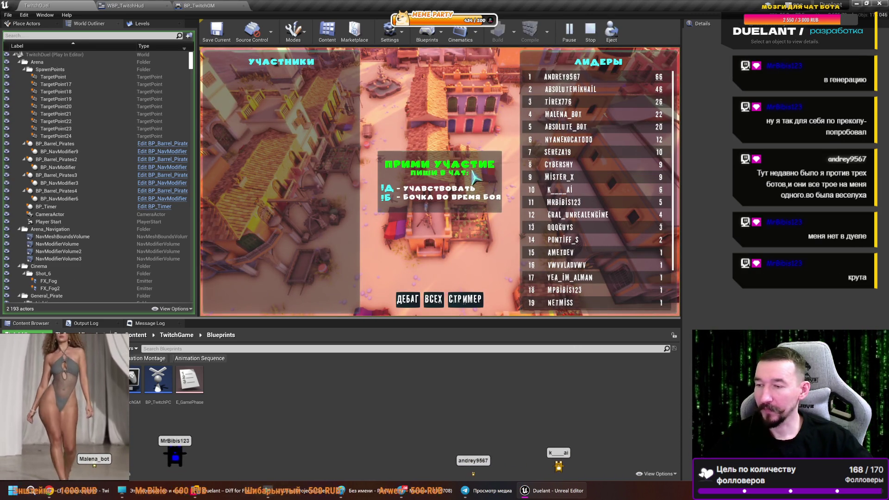
pyautogui.click(433, 300)
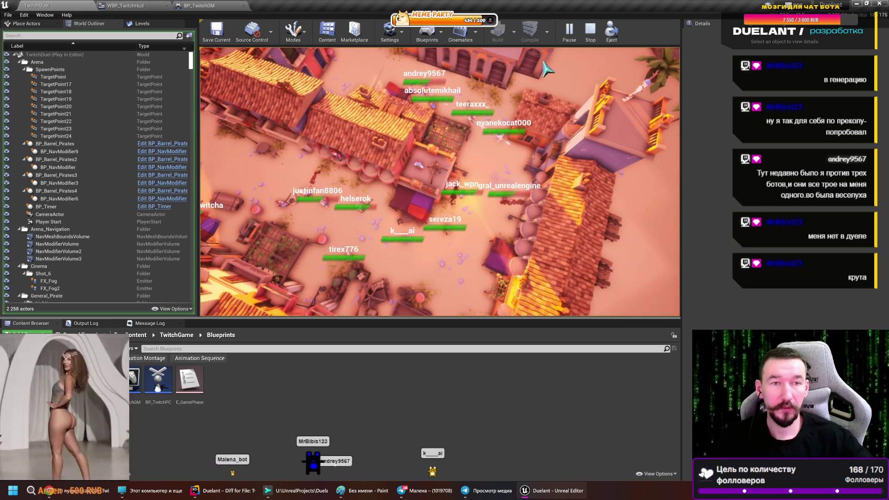
# - Pause the mass match to inspect the spawned chatters, then resume it to the finish
pyautogui.press('Pause')
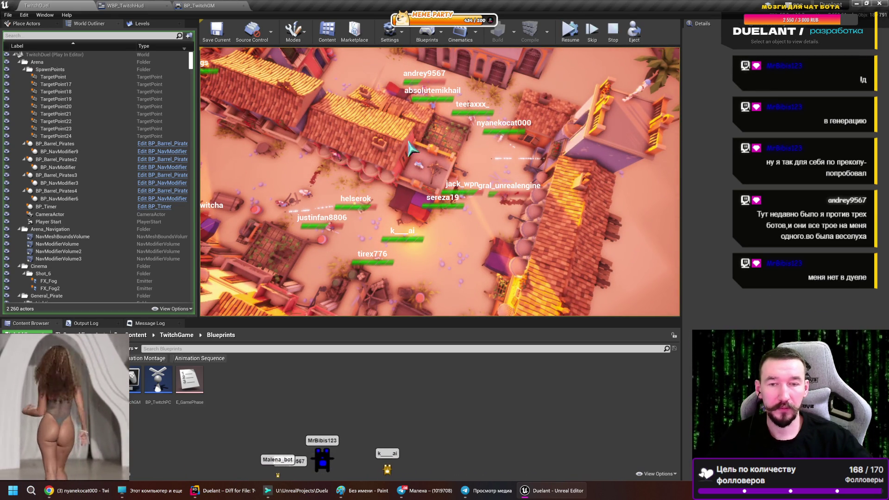
pyautogui.click(570, 32)
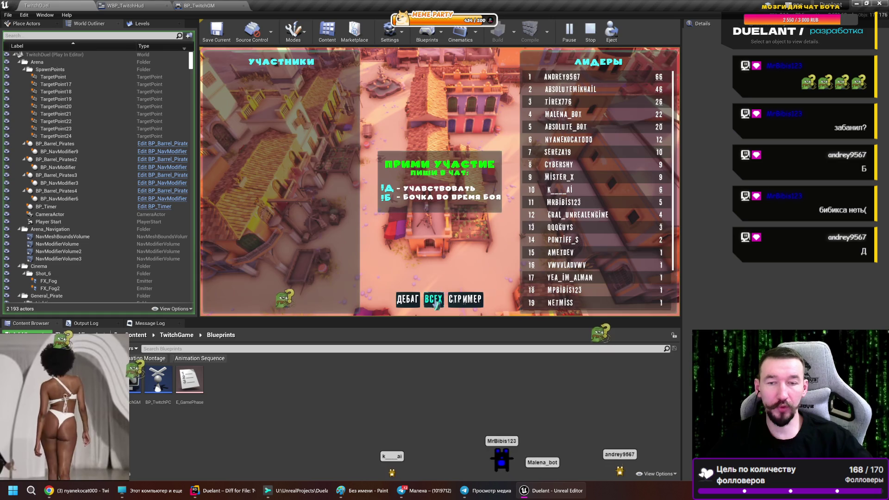
# - Start one more ВСЕХ match, stop the play session, and open the BP_TwitchGM event graph
pyautogui.click(434, 300)
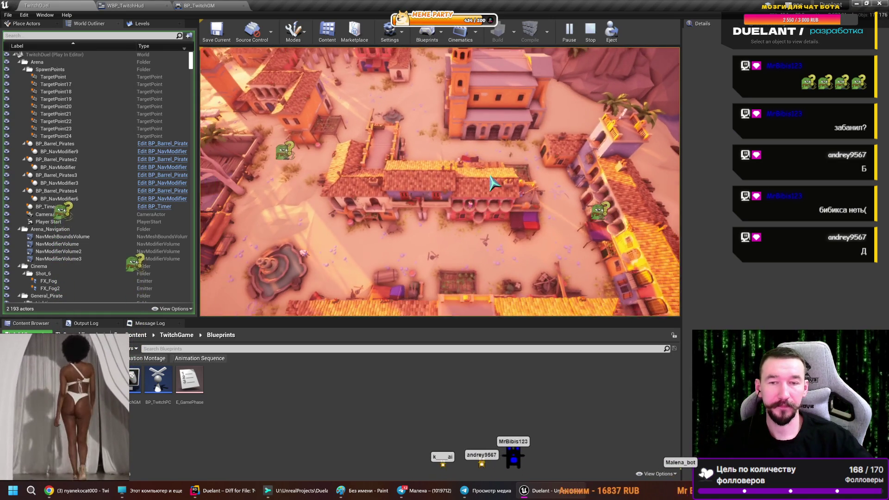
pyautogui.press('Escape')
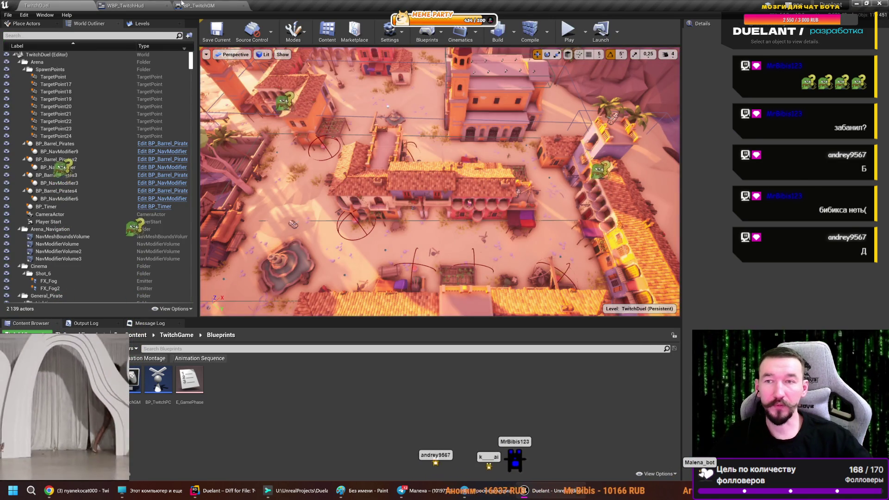
pyautogui.click(204, 5)
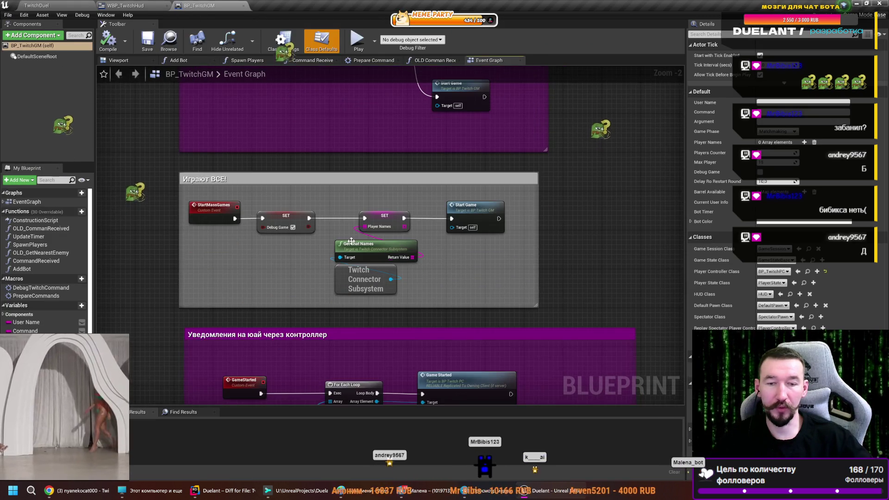
# - Add a LENGTH node on Get Chat Names feeding an integer greater-than 1 comparison
pyautogui.scroll(2, 359, 247)
pyautogui.moveTo(449, 324)
pyautogui.mouseDown()
pyautogui.moveTo(320, 234)
pyautogui.moveTo(200, 253)
pyautogui.mouseUp()
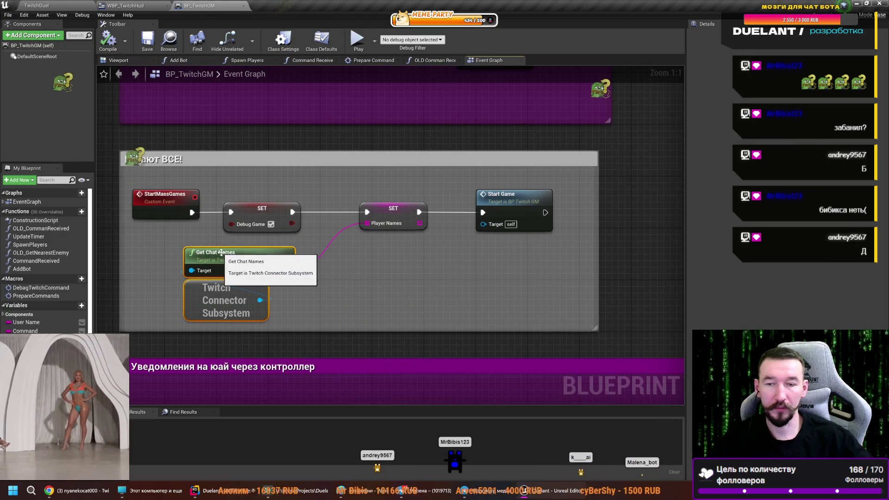
pyautogui.moveTo(288, 271)
pyautogui.mouseDown()
pyautogui.moveTo(347, 298)
pyautogui.moveTo(340, 293)
pyautogui.mouseUp()
pyautogui.write('л')
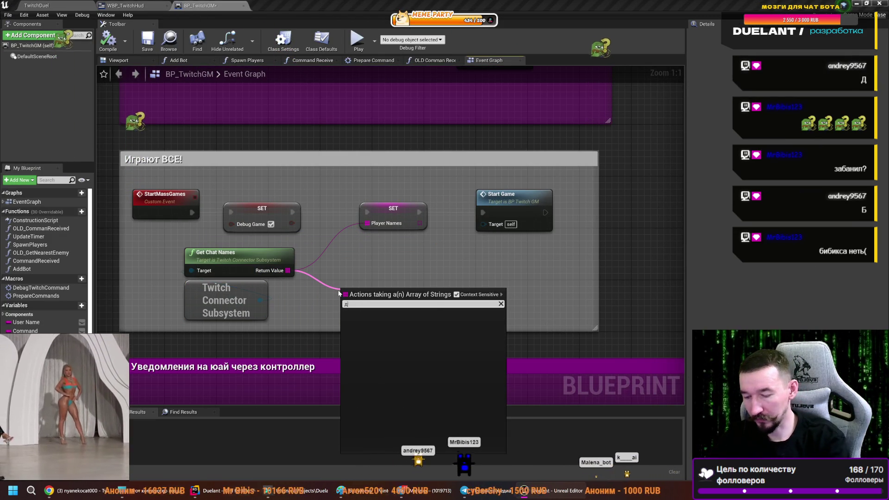
pyautogui.press('BackSpace')
pyautogui.press('BackSpace')
pyautogui.press('BackSpace')
pyautogui.write('length')
pyautogui.press('Return')
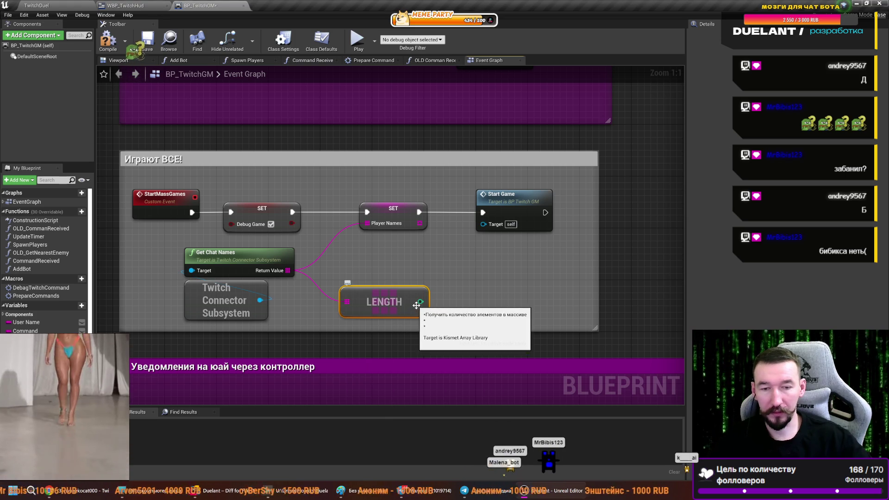
pyautogui.moveTo(419, 302); pyautogui.dragTo(454, 297)
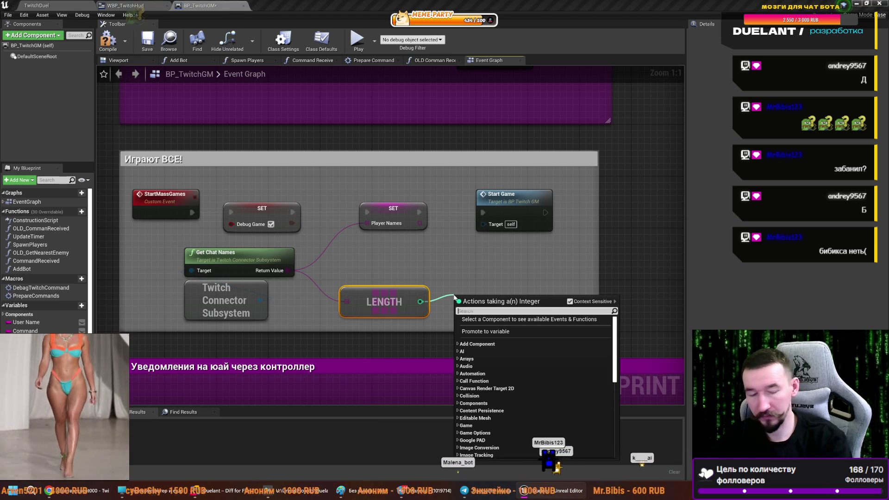
pyautogui.write('>')
pyautogui.press('Return')
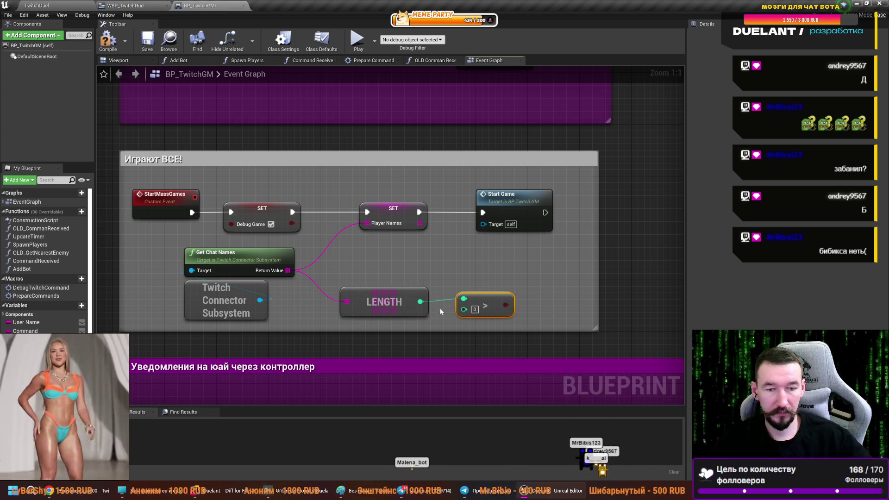
pyautogui.click(474, 309)
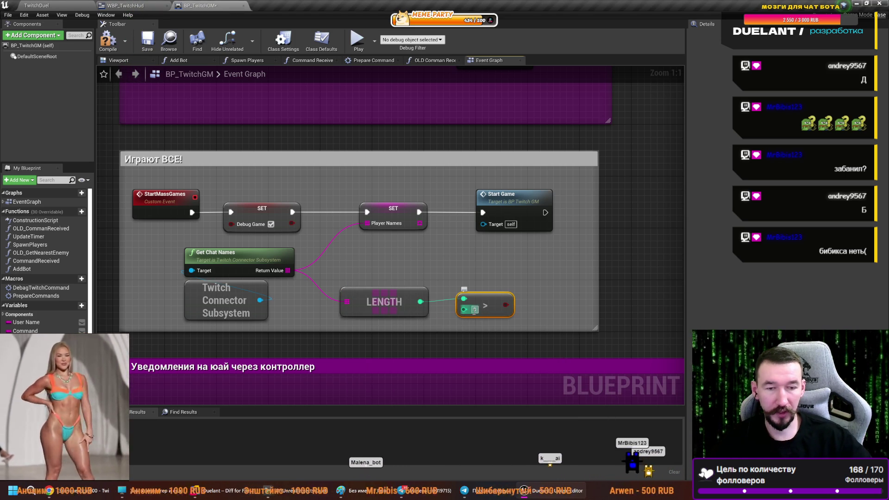
pyautogui.write('1')
# - Insert a Branch after StartMassGames on the > 1 result, widen the comment, compile and save
pyautogui.moveTo(388, 285); pyautogui.dragTo(476, 324)
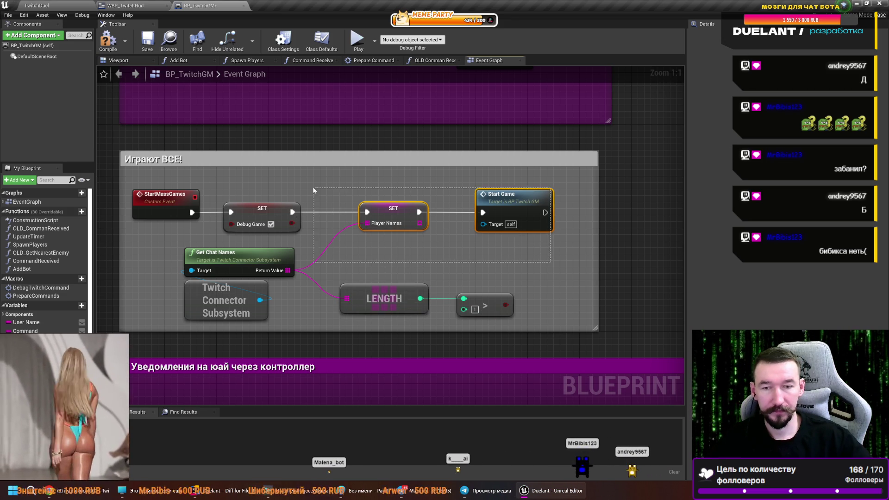
pyautogui.moveTo(313, 190); pyautogui.dragTo(297, 184)
pyautogui.moveTo(262, 208); pyautogui.dragTo(353, 209)
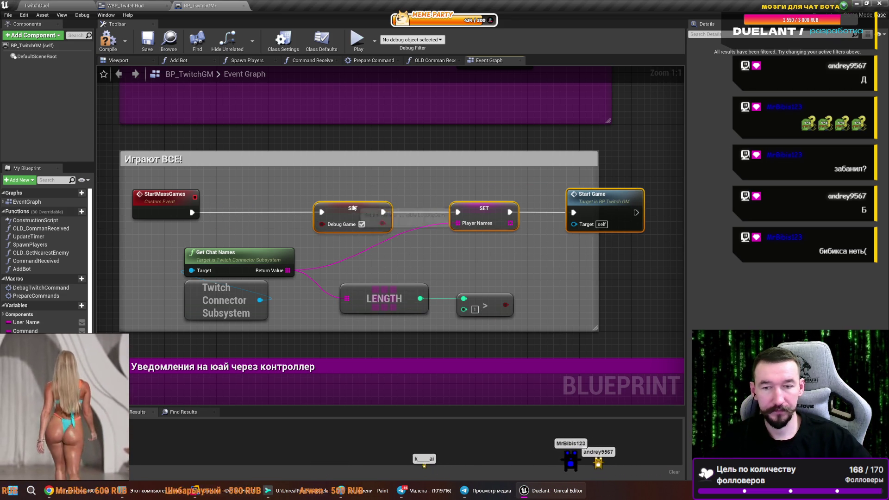
pyautogui.click(248, 184)
pyautogui.click(247, 184)
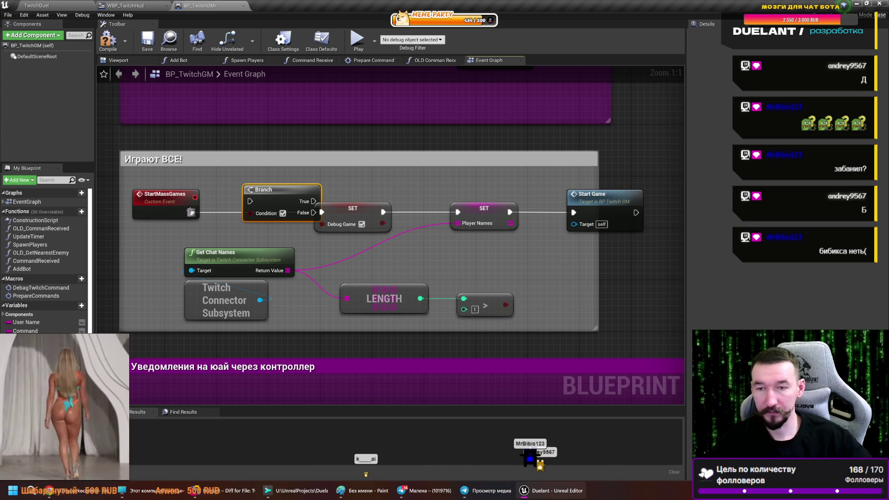
pyautogui.moveTo(239, 203)
pyautogui.mouseDown()
pyautogui.moveTo(250, 202)
pyautogui.moveTo(237, 200)
pyautogui.mouseUp()
pyautogui.moveTo(287, 212); pyautogui.dragTo(322, 212)
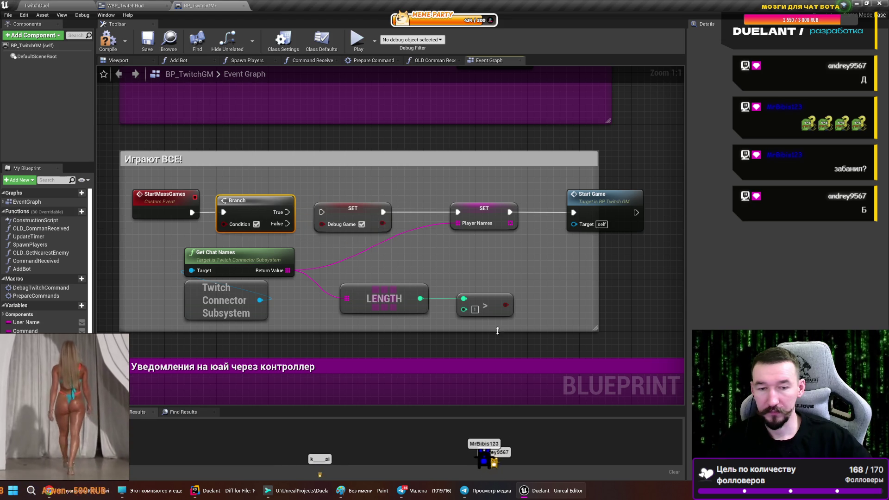
pyautogui.moveTo(231, 226); pyautogui.dragTo(231, 227)
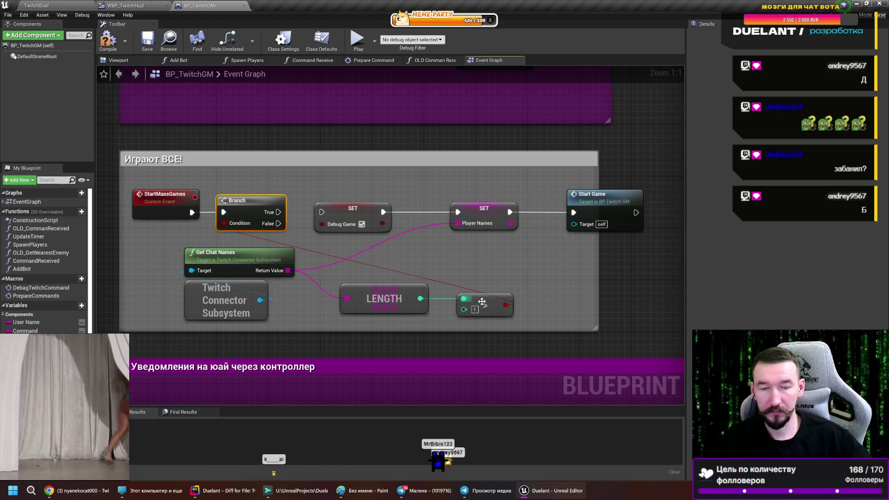
pyautogui.moveTo(378, 283); pyautogui.dragTo(338, 296)
pyautogui.moveTo(278, 212); pyautogui.dragTo(335, 216)
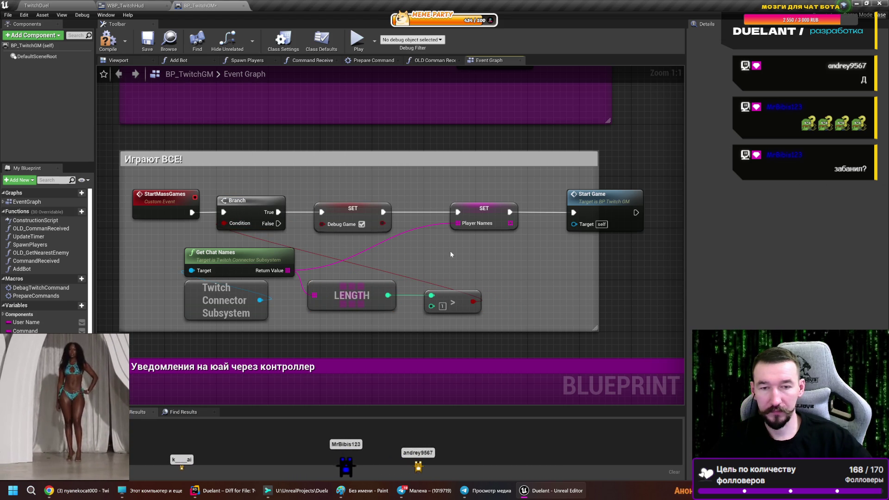
pyautogui.moveTo(601, 279); pyautogui.dragTo(670, 279)
pyautogui.click(104, 37)
# - In WBP_TwitchHud, open the ВСЕХ button's Clicked event and select its Start Mass Games call
pyautogui.click(132, 5)
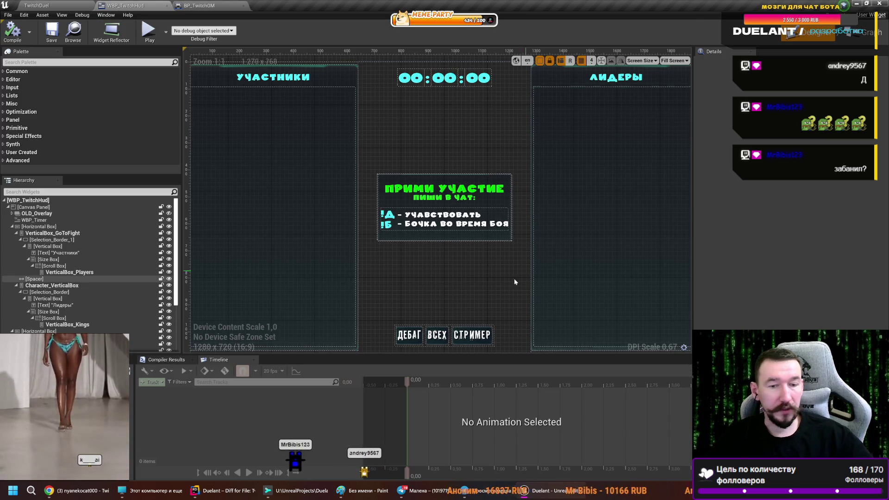
pyautogui.click(437, 335)
pyautogui.scroll(-5, 724, 316)
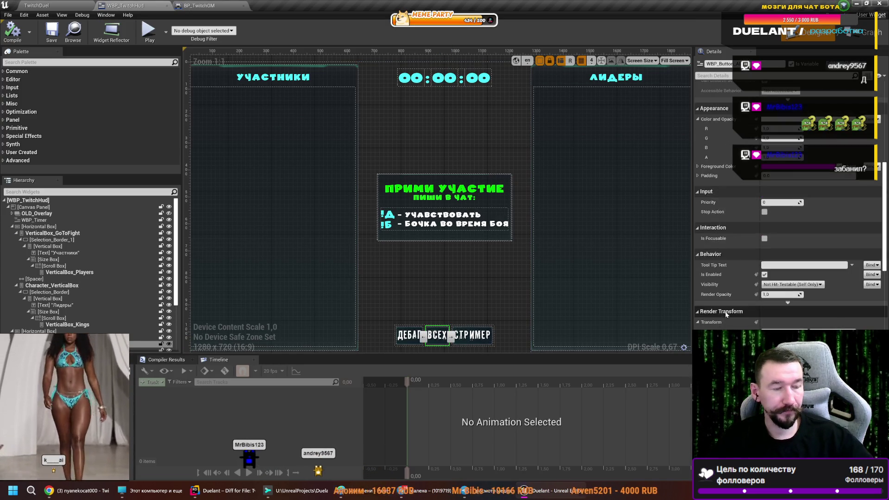
pyautogui.scroll(-10, 724, 316)
pyautogui.click(871, 296)
pyautogui.moveTo(628, 315)
pyautogui.mouseDown()
pyautogui.moveTo(672, 287)
pyautogui.moveTo(349, 277)
pyautogui.mouseUp()
pyautogui.click(458, 236)
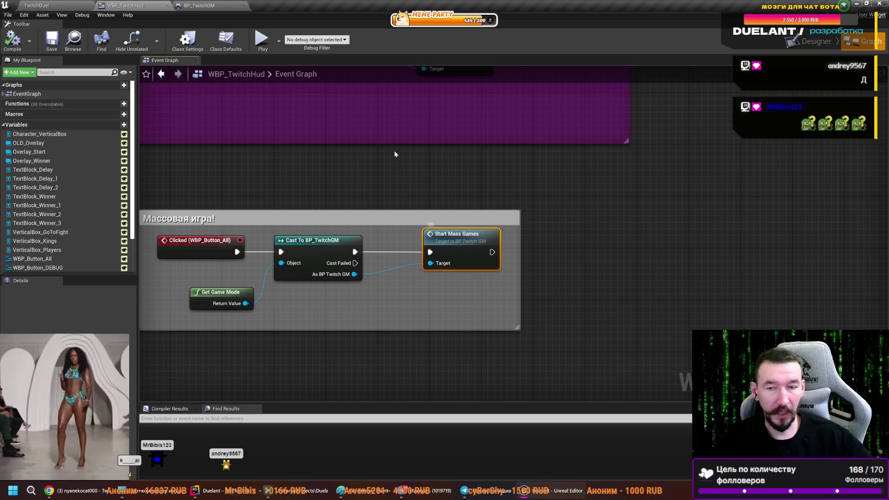
# - Locate the GameStarted event in the HUD graph and find its references
pyautogui.scroll(-10, 420, 175)
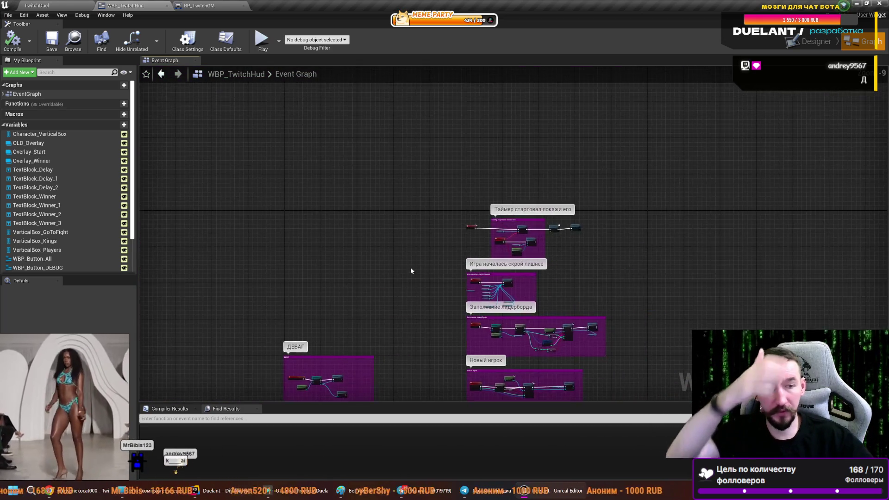
pyautogui.scroll(5, 506, 299)
pyautogui.scroll(3, 370, 268)
pyautogui.moveTo(648, 148); pyautogui.dragTo(417, 310)
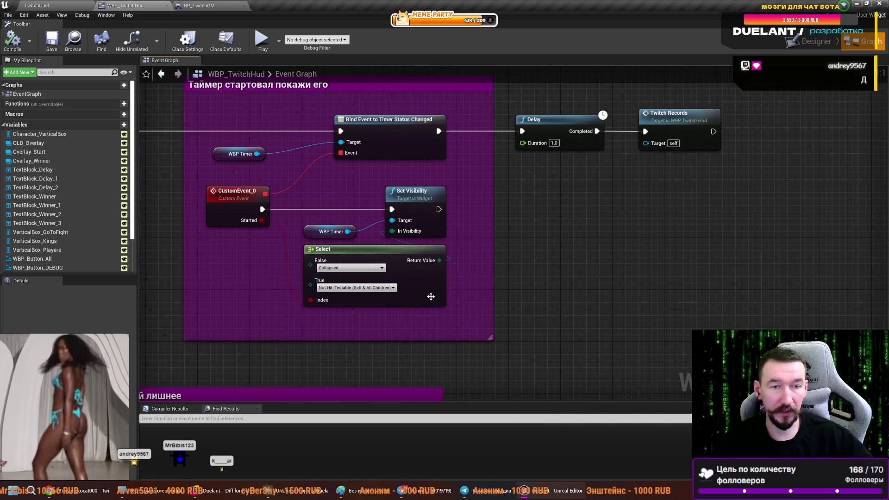
pyautogui.moveTo(537, 258); pyautogui.dragTo(621, 222)
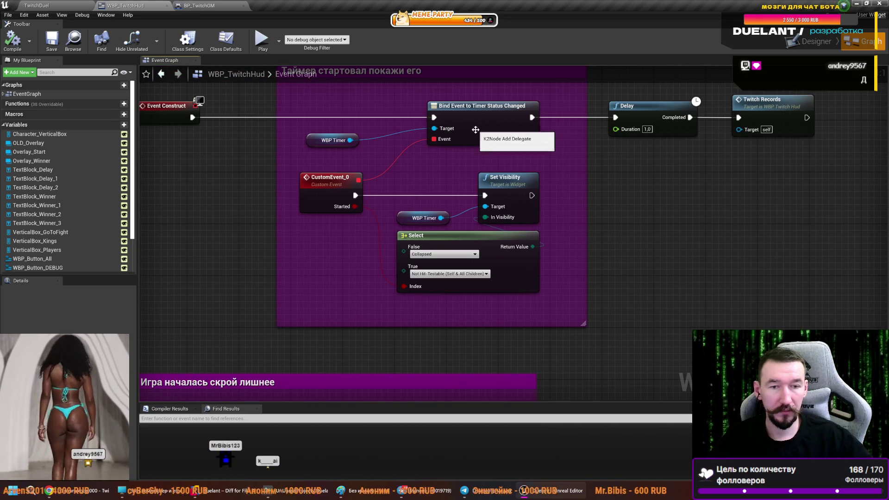
pyautogui.scroll(-4, 307, 287)
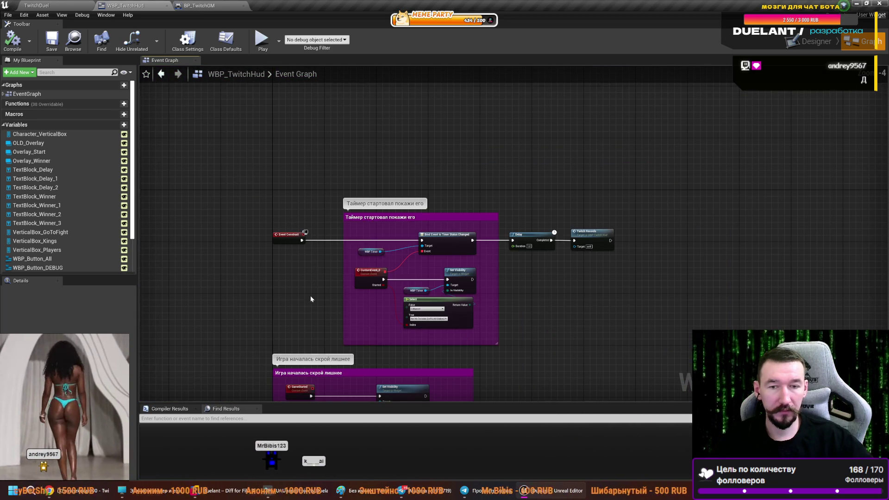
pyautogui.moveTo(308, 288); pyautogui.dragTo(343, 152)
pyautogui.scroll(1, 337, 251)
pyautogui.scroll(2, 321, 240)
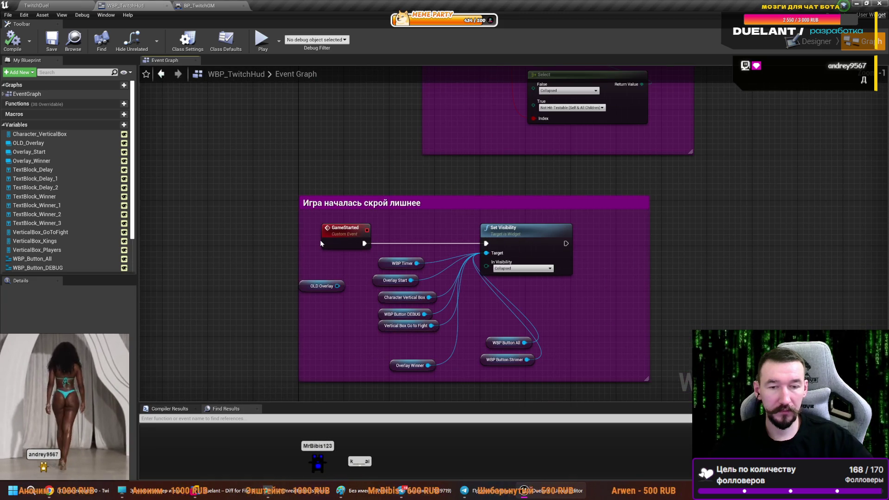
pyautogui.click(341, 235)
pyautogui.rightClick(342, 235)
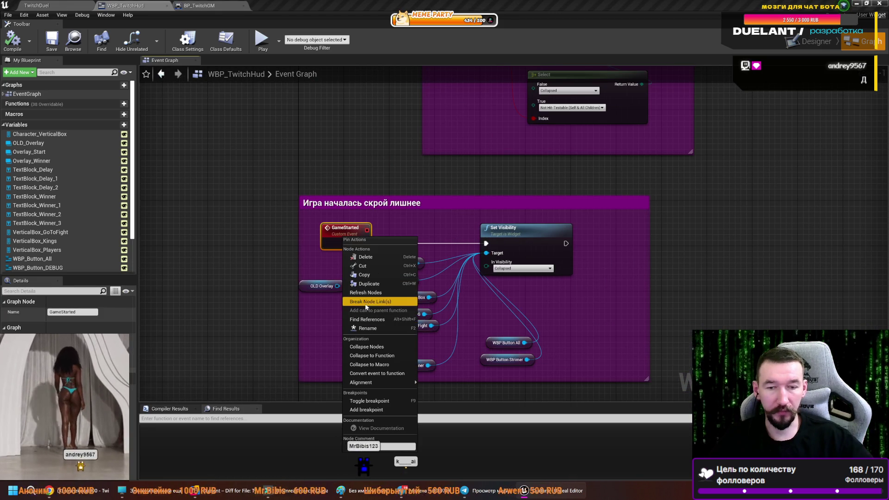
pyautogui.moveTo(363, 382)
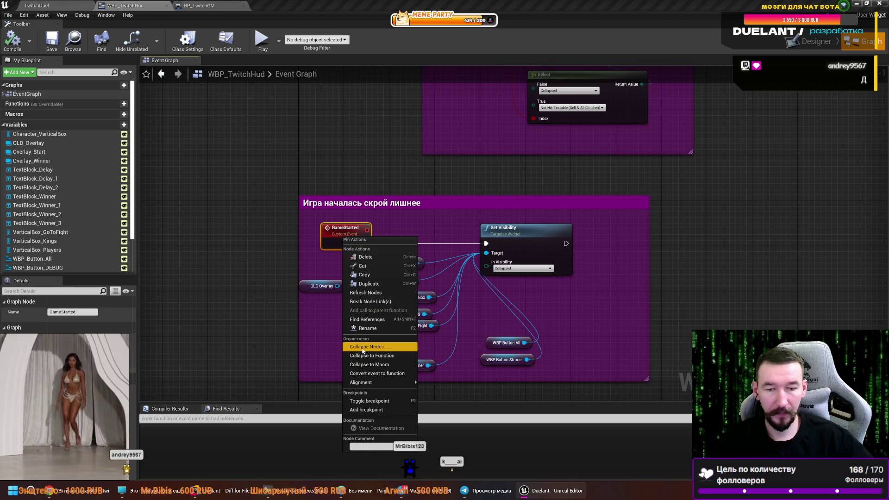
pyautogui.click(356, 320)
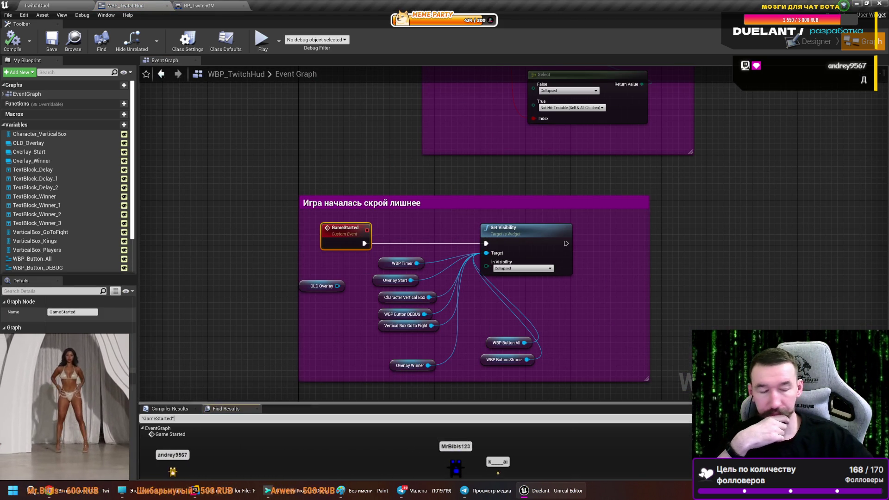
# - Search all blueprints for GameStarted, visit its BP_TwitchGM and BP Twitch PC calls, then return to the level
pyautogui.hotkey('ctrl', 'shift', 'f')
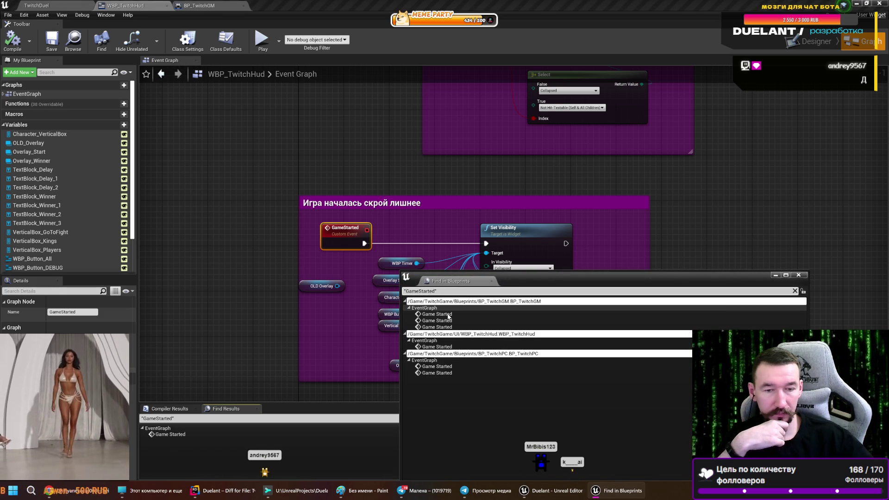
pyautogui.doubleClick(436, 314)
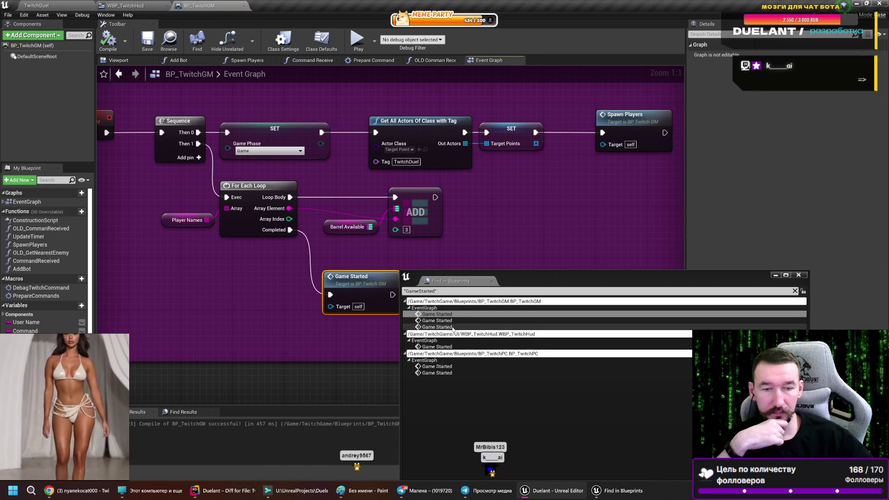
pyautogui.doubleClick(440, 321)
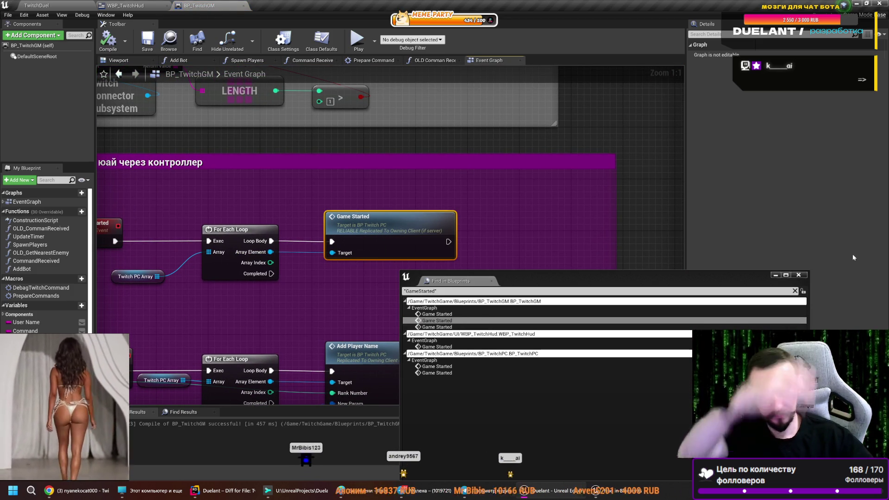
pyautogui.click(798, 275)
pyautogui.click(54, 3)
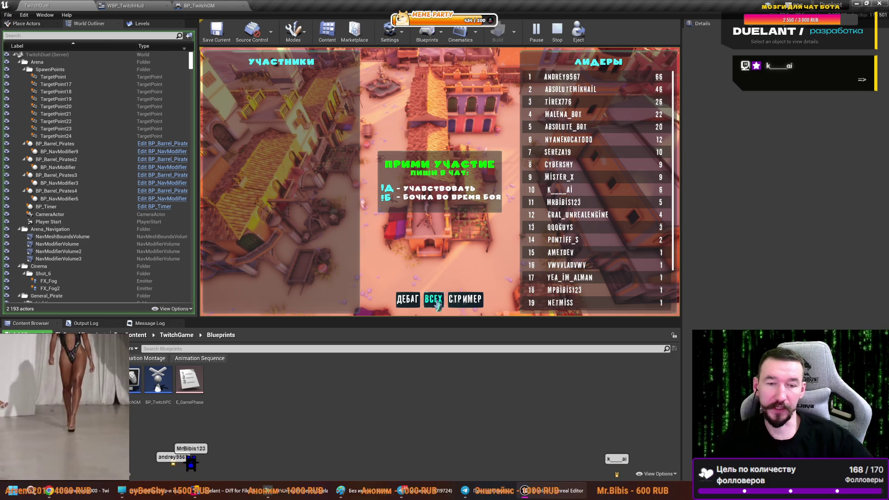
# - Start the mass game from the HUD's ВСЕХ button so every chatter spawns in the arena
pyautogui.click(434, 302)
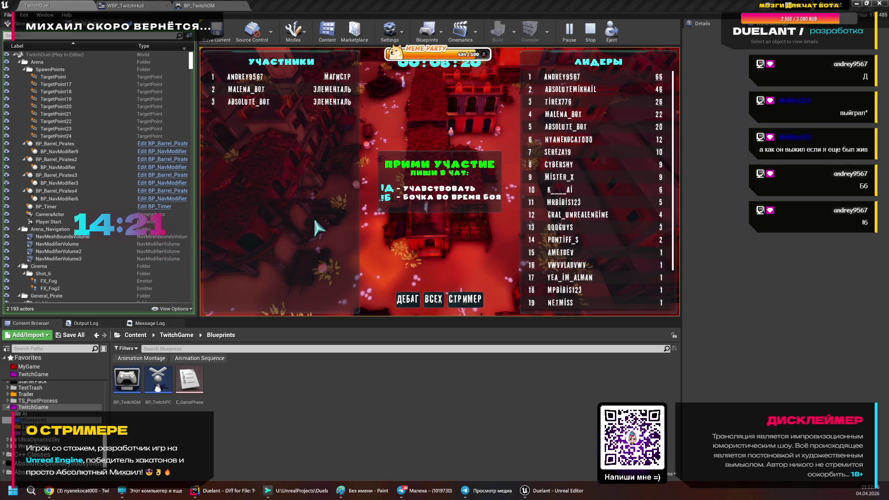
# - Start the match with every chatter and expand the running game to full screen
pyautogui.click(428, 292)
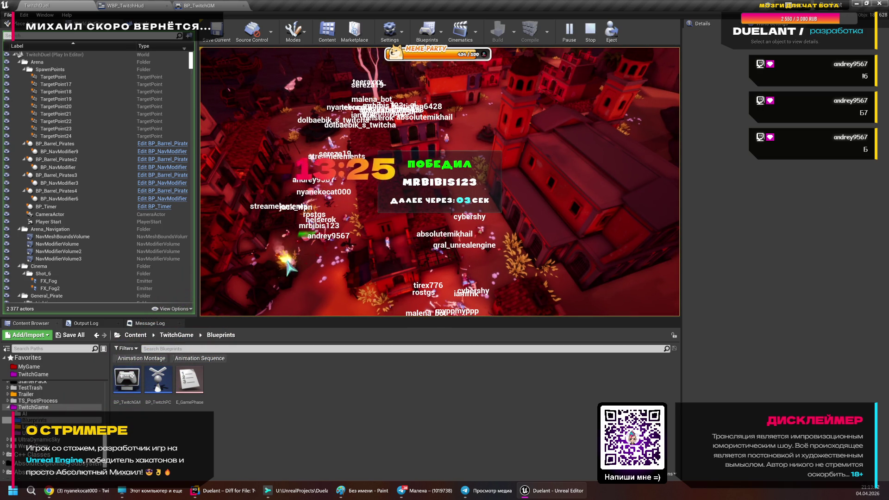
pyautogui.press('F11')
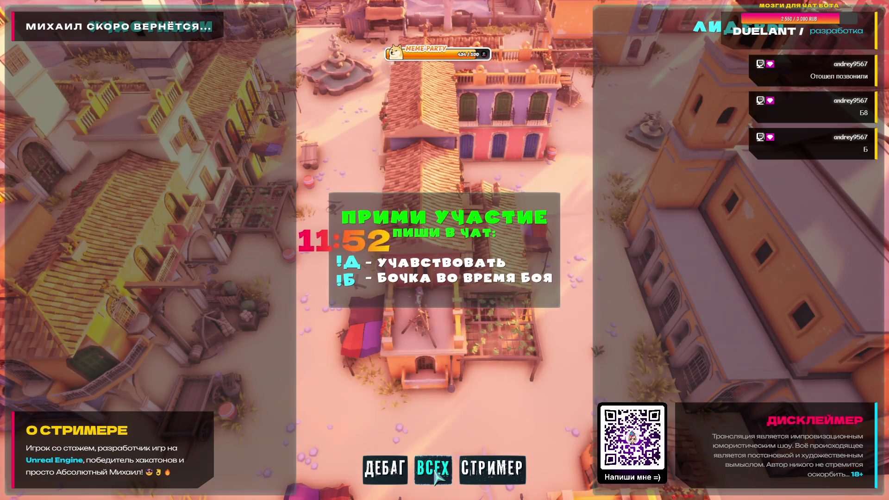
# - Bring up the lobby's chat join prompt, leaderboard and Дебаг/Всех/Стример buttons in the fullscreen game
pyautogui.click(434, 473)
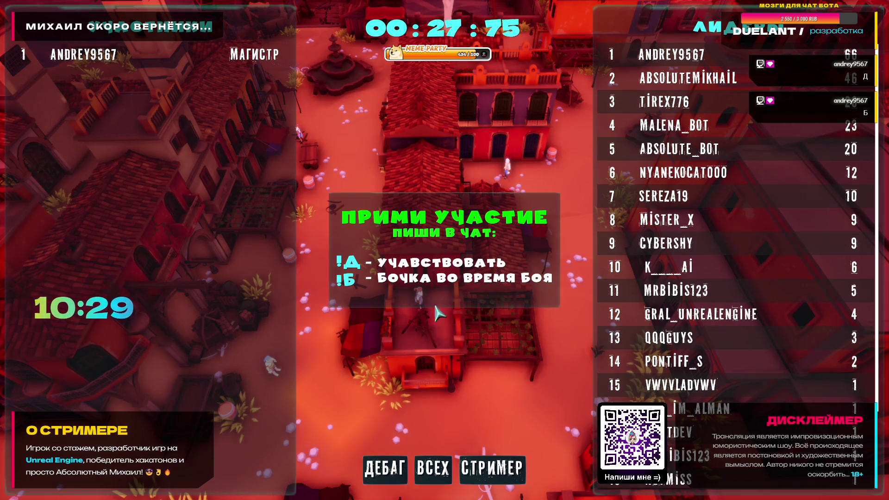
# - Run the ВСЕХ mass game twice, then leave fullscreen to restore the editor layout
pyautogui.click(428, 463)
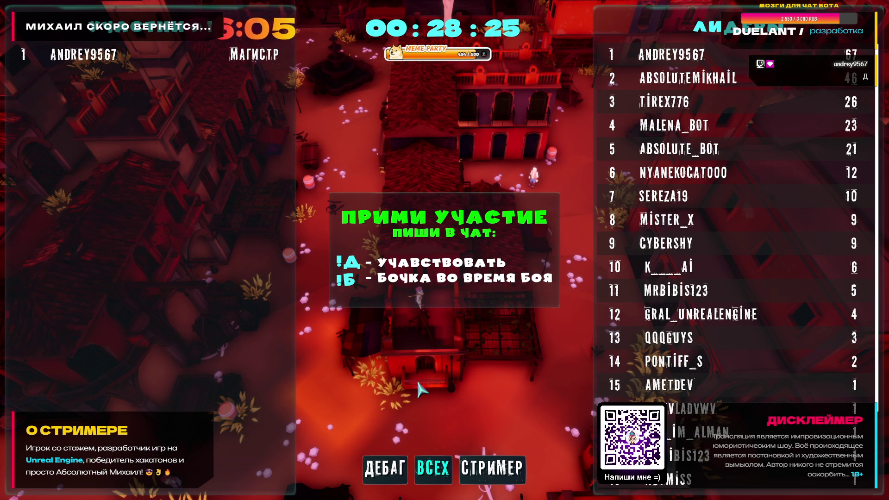
pyautogui.click(419, 472)
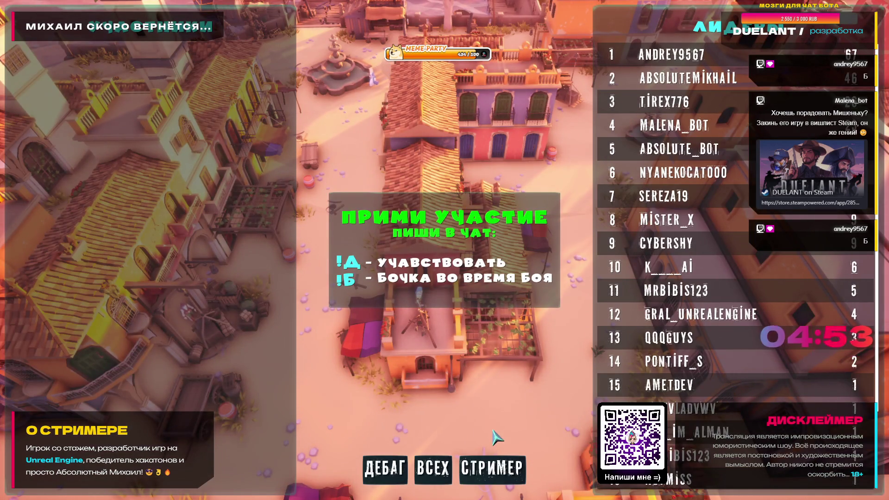
pyautogui.press('F11')
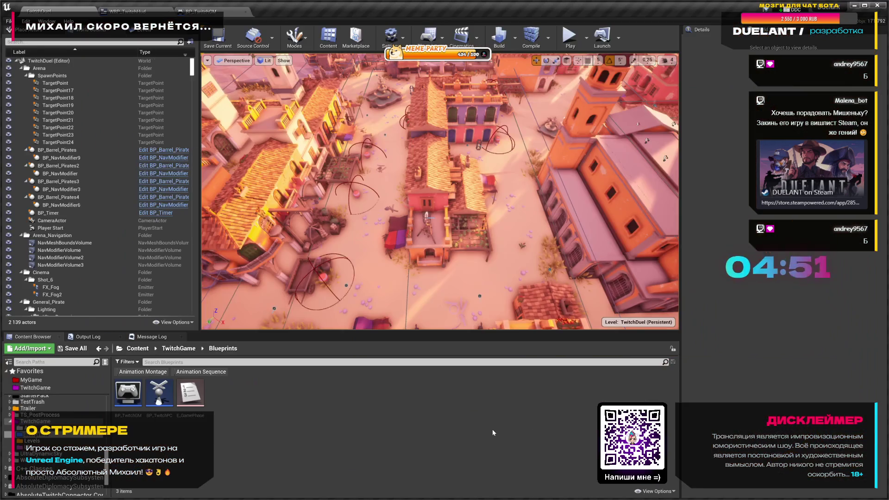
# - Move BP_TwitchGM's SET Debug Game node up in the 'Играют ВСЕ!' logic, save, and play-test
pyautogui.click(197, 11)
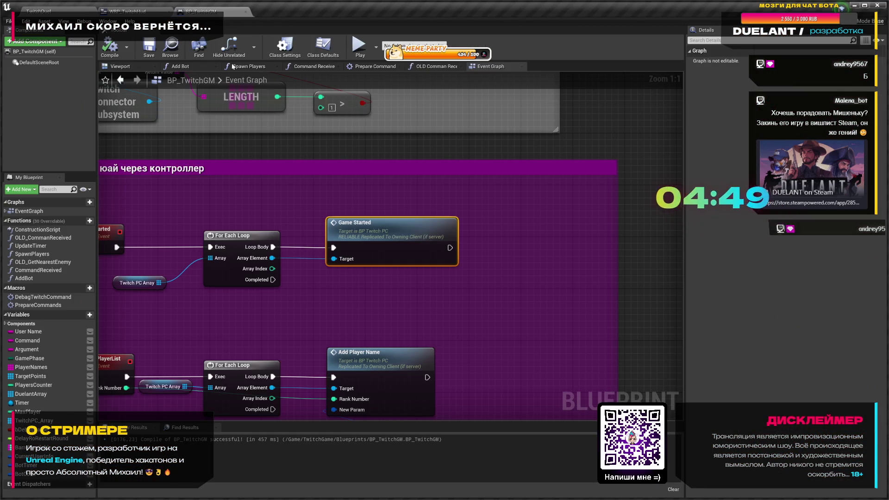
pyautogui.scroll(-3, 277, 187)
pyautogui.scroll(4, 344, 224)
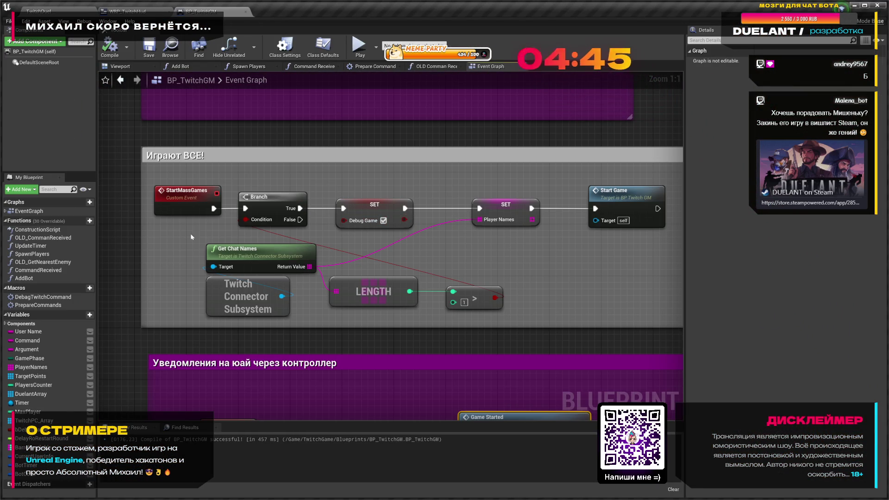
pyautogui.moveTo(595, 263); pyautogui.dragTo(491, 288)
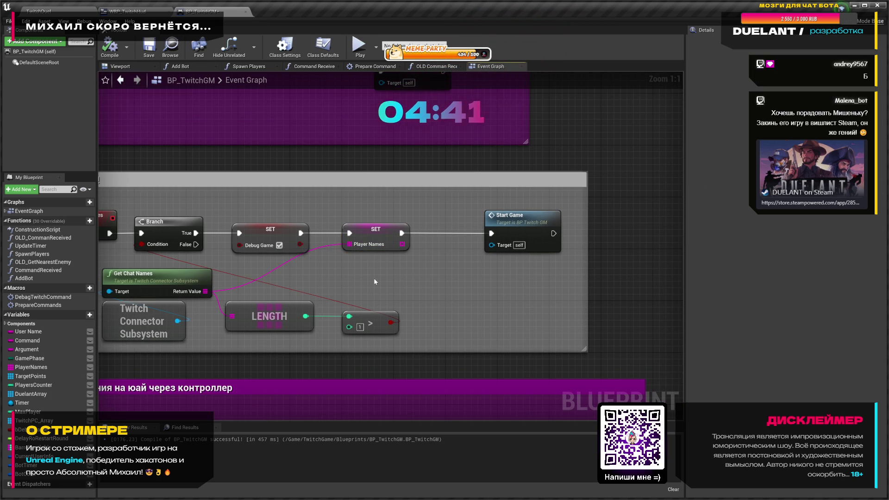
pyautogui.moveTo(274, 285); pyautogui.dragTo(291, 290)
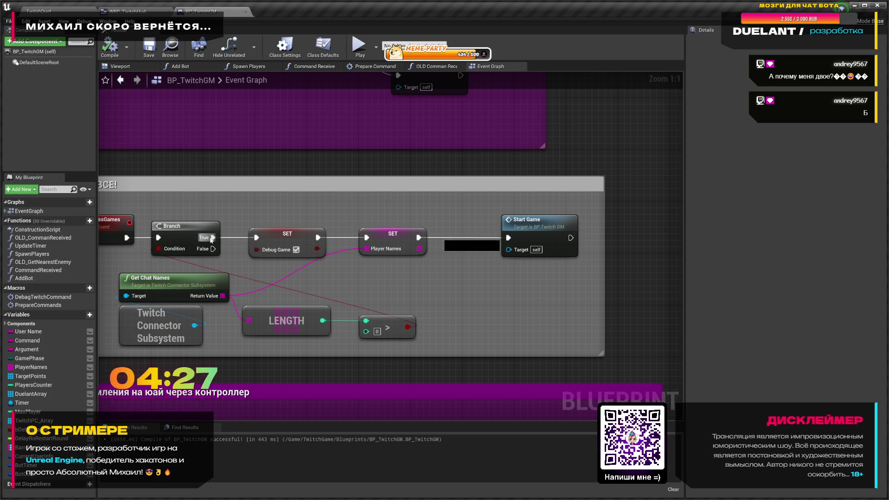
pyautogui.moveTo(297, 241); pyautogui.dragTo(296, 208)
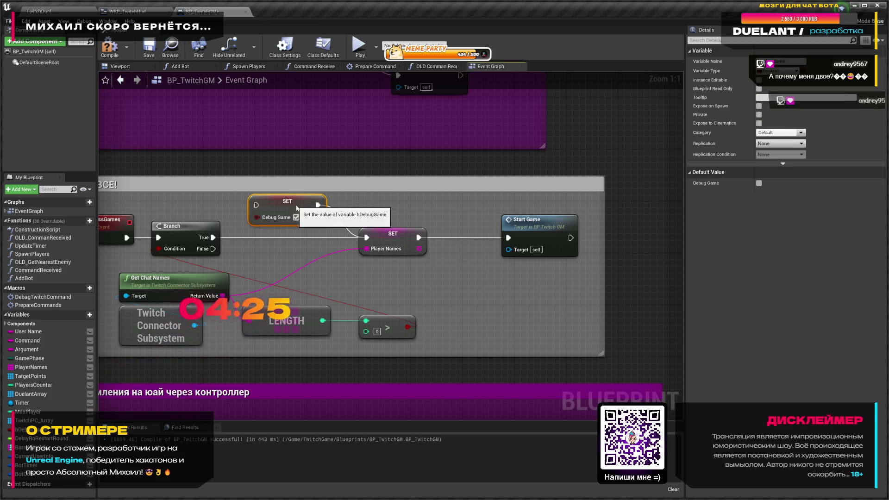
pyautogui.hotkey('ctrl', 's')
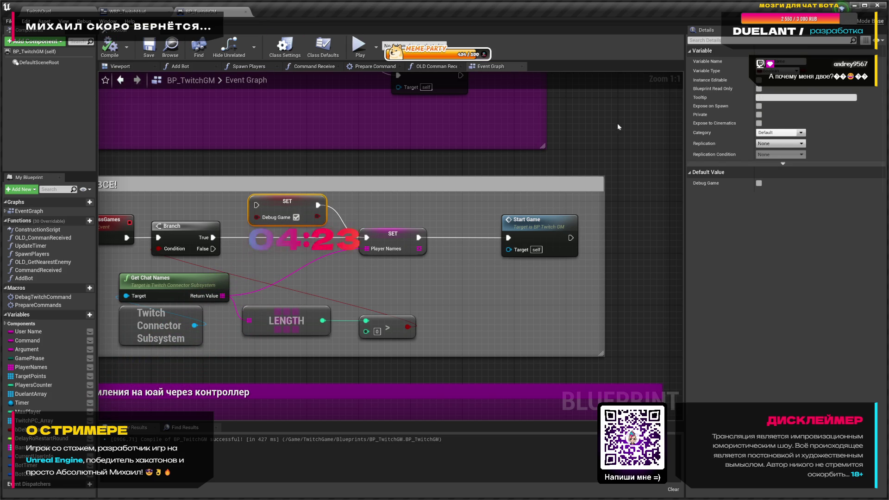
pyautogui.click(46, 9)
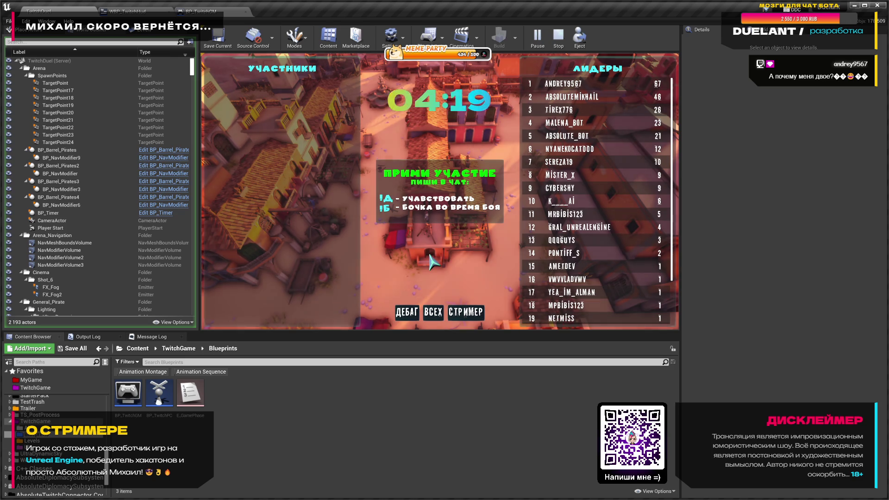
# - Start the ВСЕХ mass game full-screen, then stop the session and exit fullscreen
pyautogui.press('F11')
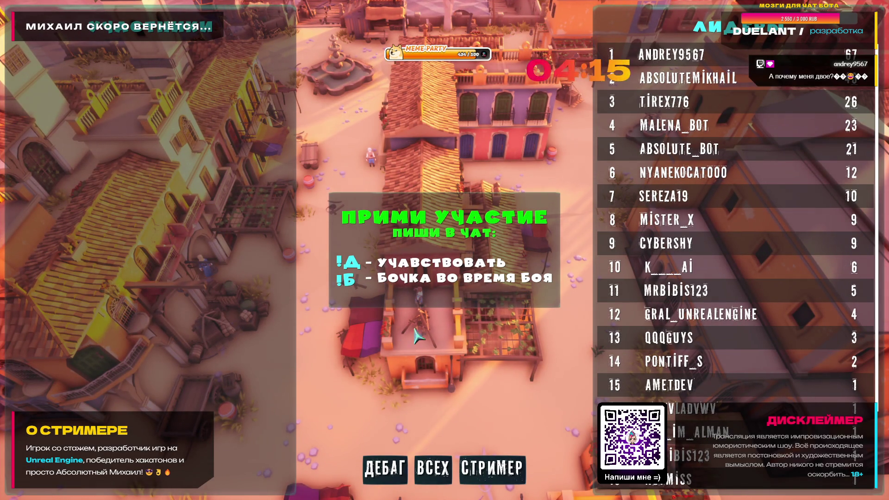
pyautogui.click(433, 471)
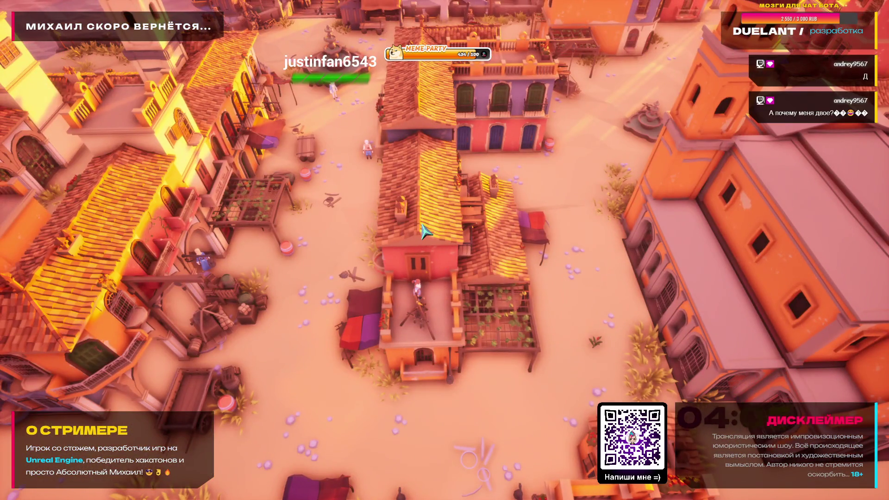
pyautogui.press('Escape')
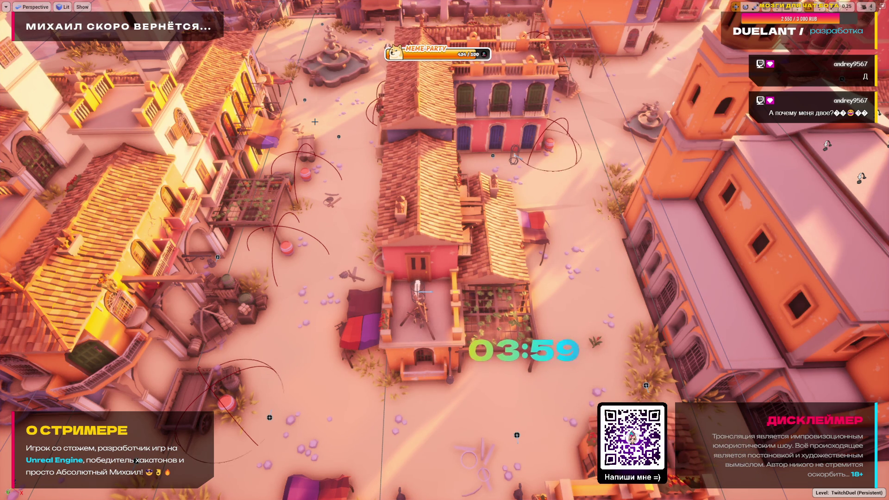
pyautogui.press('F11')
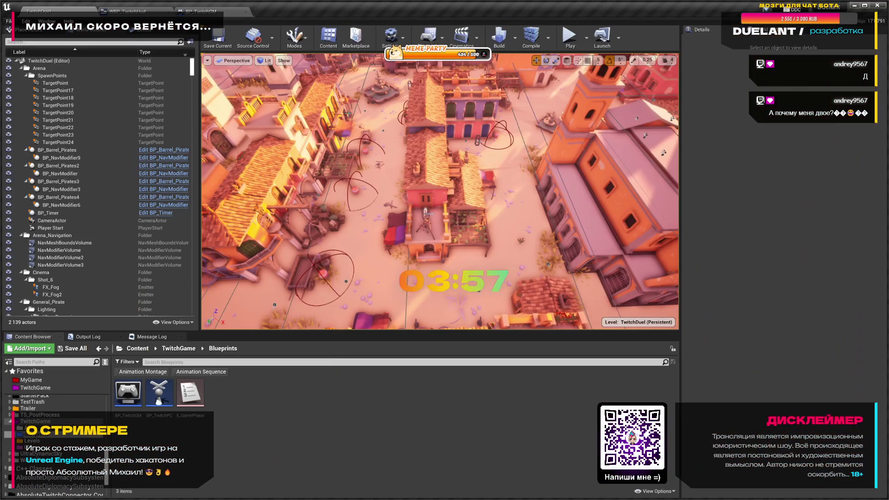
# - Rewire BP_TwitchGM's Branch True path to set Player Names, with the > check set to 1
pyautogui.click(130, 11)
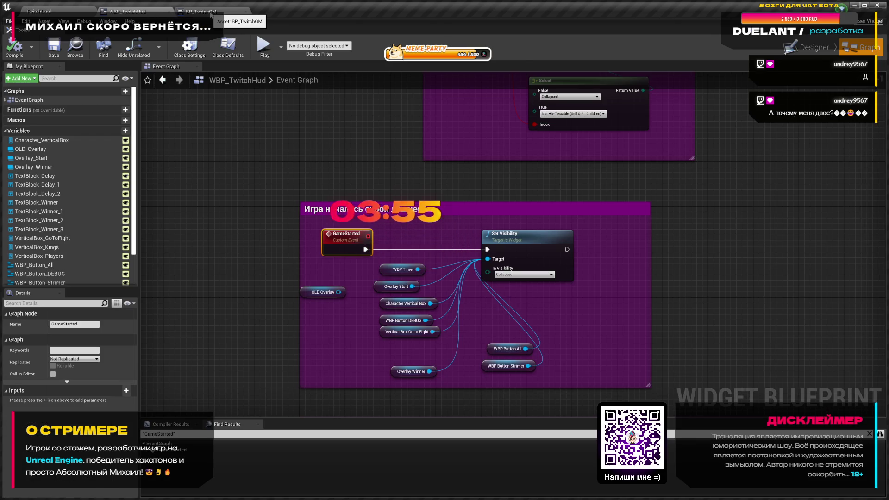
pyautogui.click(206, 13)
pyautogui.moveTo(209, 238); pyautogui.dragTo(255, 207)
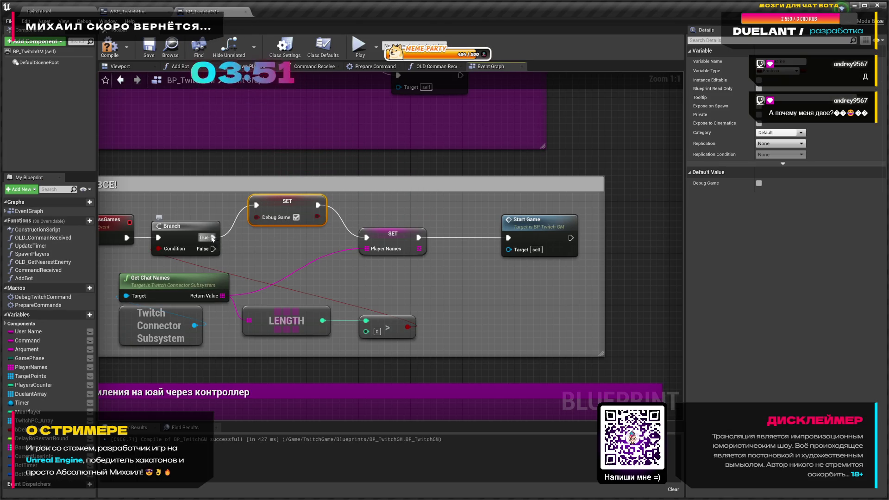
pyautogui.moveTo(220, 234); pyautogui.dragTo(367, 238)
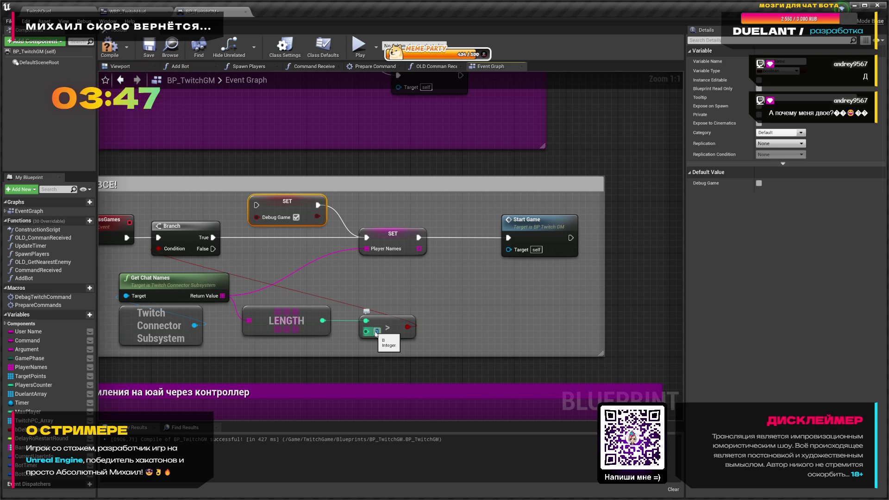
pyautogui.click(394, 354)
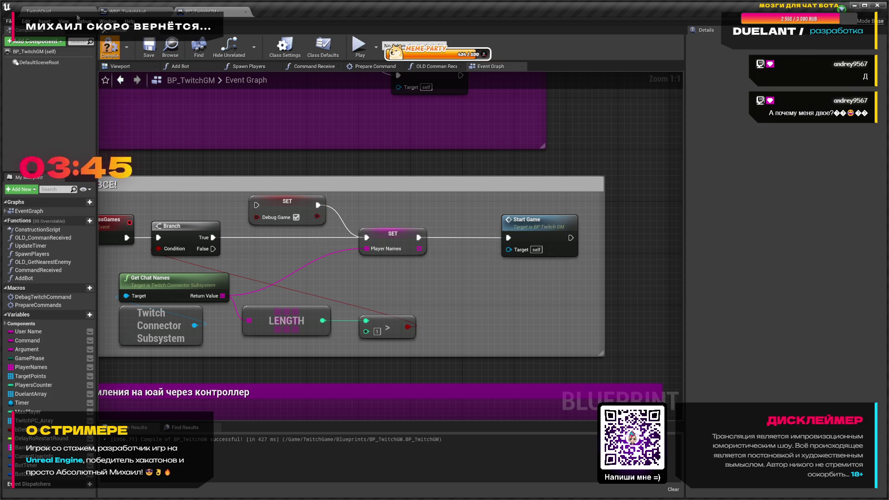
pyautogui.click(74, 12)
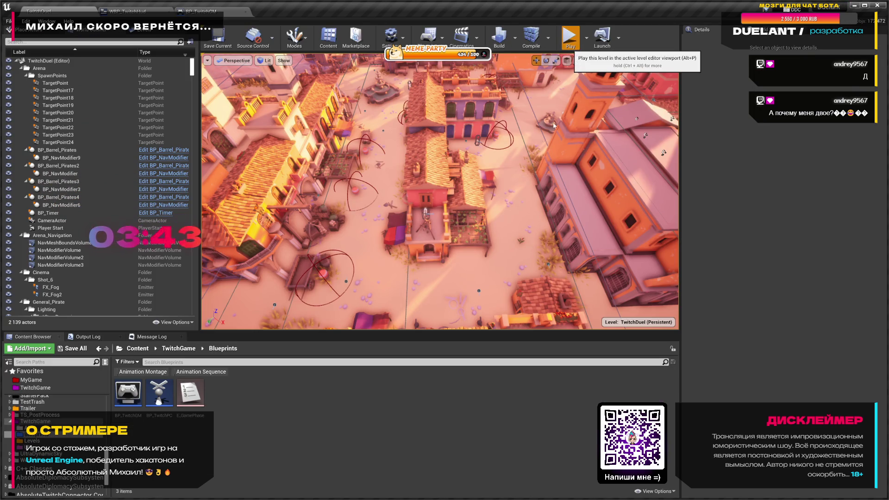
# - Play the level full-screen and start the ВСЕХ mass game spawning every chatter
pyautogui.click(570, 37)
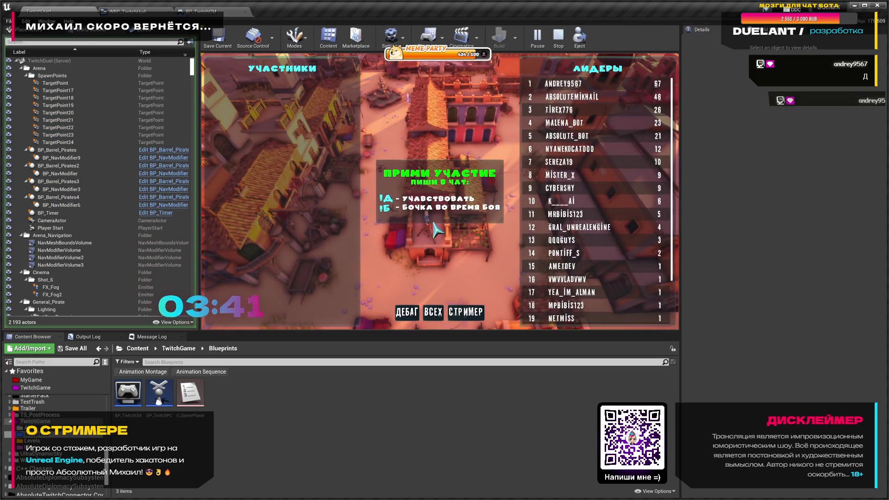
pyautogui.press('F11')
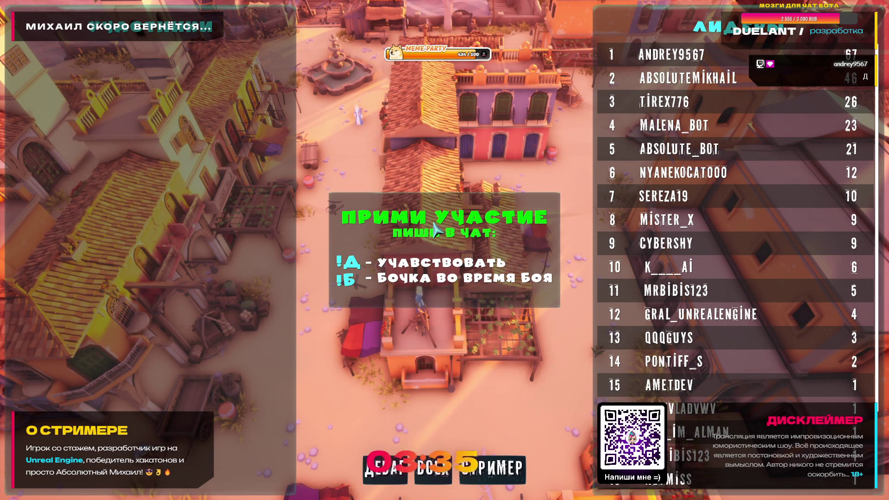
pyautogui.click(431, 478)
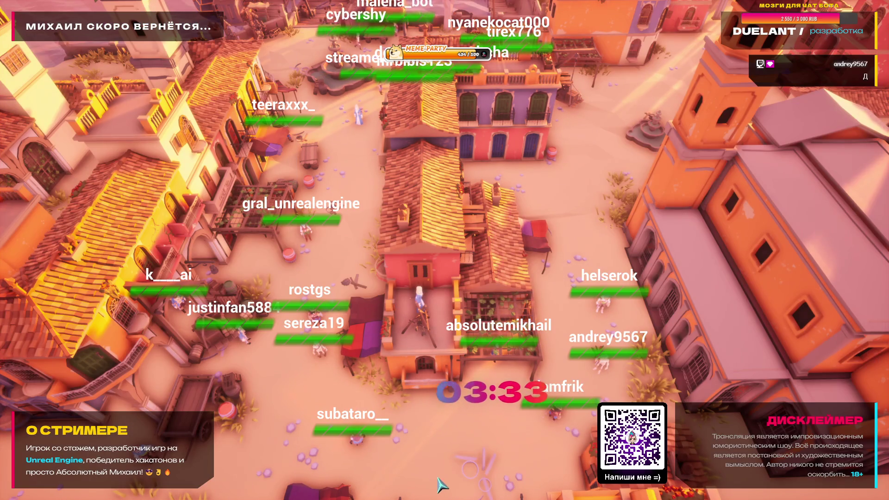
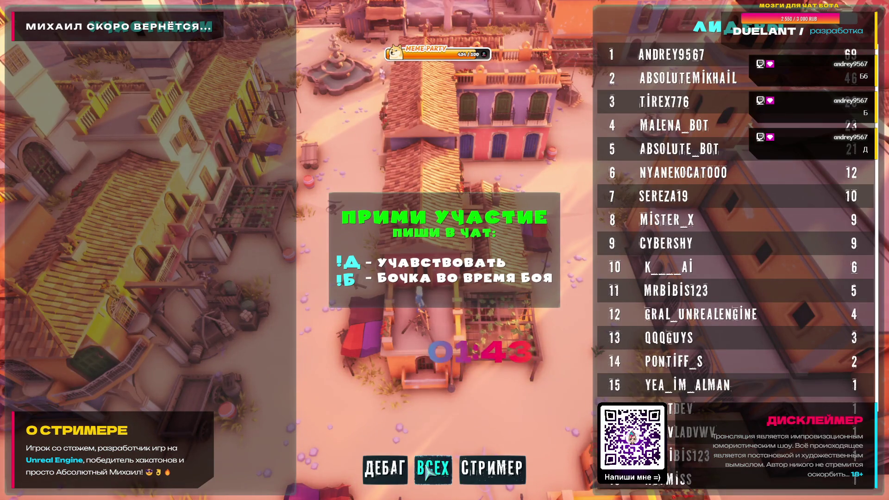
# - Leave fullscreen play, stop the session and open BP_TwitchGM's event graph
pyautogui.press('F11')
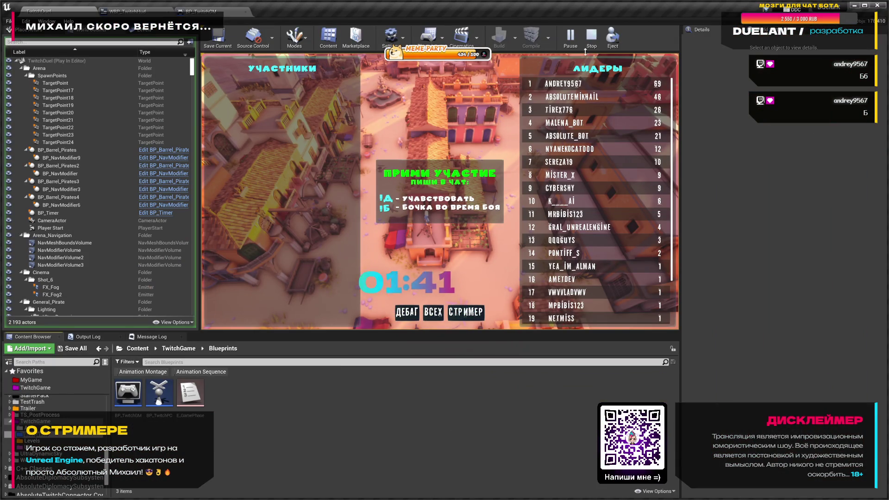
pyautogui.click(591, 37)
pyautogui.click(218, 12)
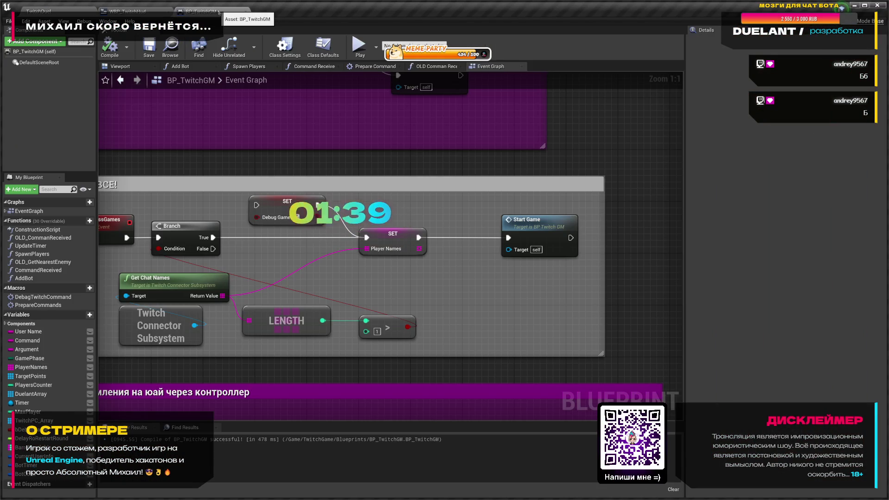
# - Review the 'Играют ВСЕ!' and debug For Loop comments, then show WBP_TwitchHud's graph
pyautogui.moveTo(372, 268); pyautogui.dragTo(347, 205)
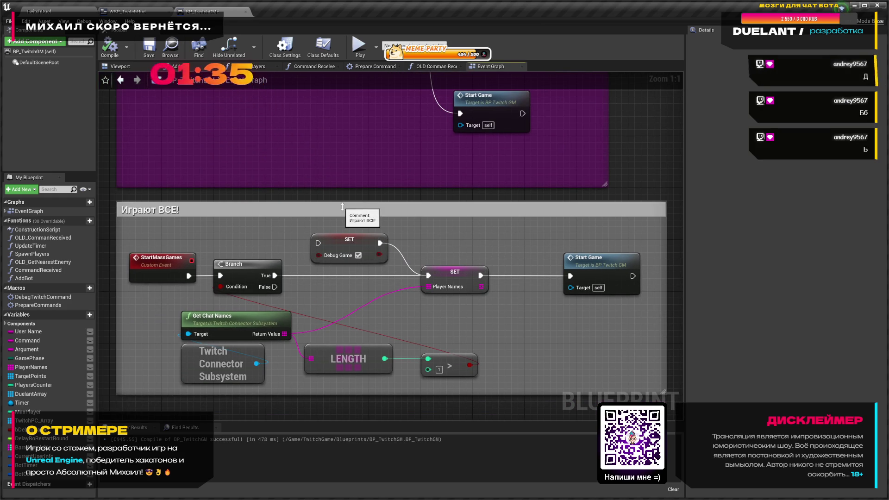
pyautogui.moveTo(334, 245); pyautogui.dragTo(350, 233)
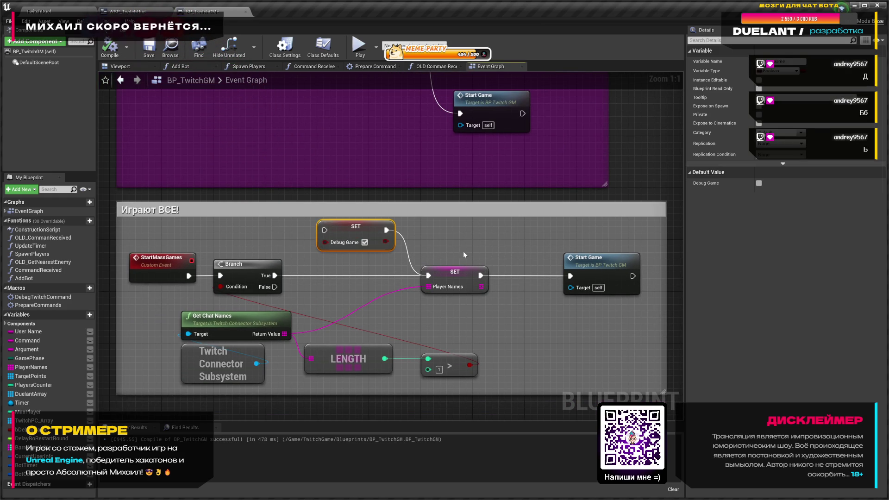
pyautogui.click(443, 257)
pyautogui.moveTo(443, 256); pyautogui.dragTo(419, 326)
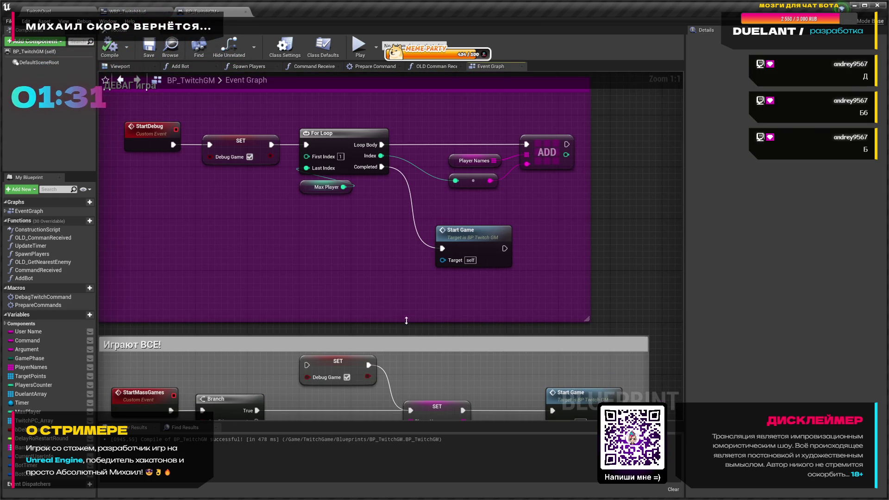
pyautogui.scroll(-5, 425, 306)
pyautogui.scroll(2, 468, 205)
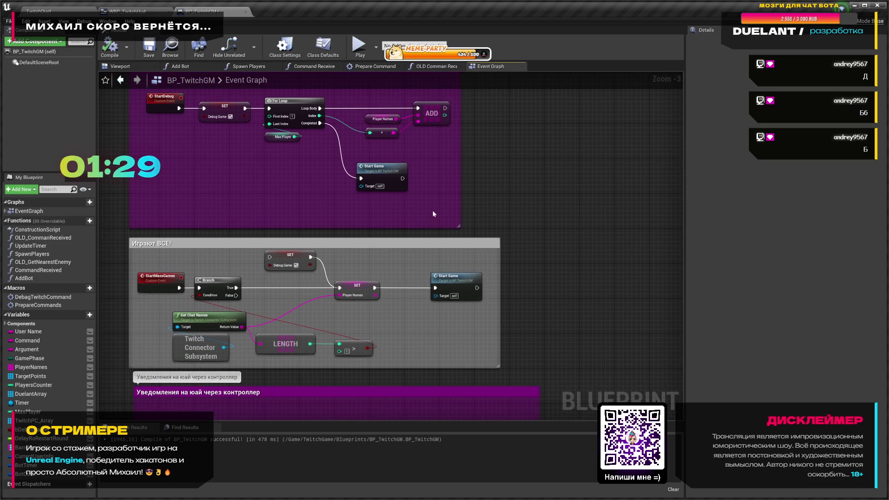
pyautogui.click(137, 13)
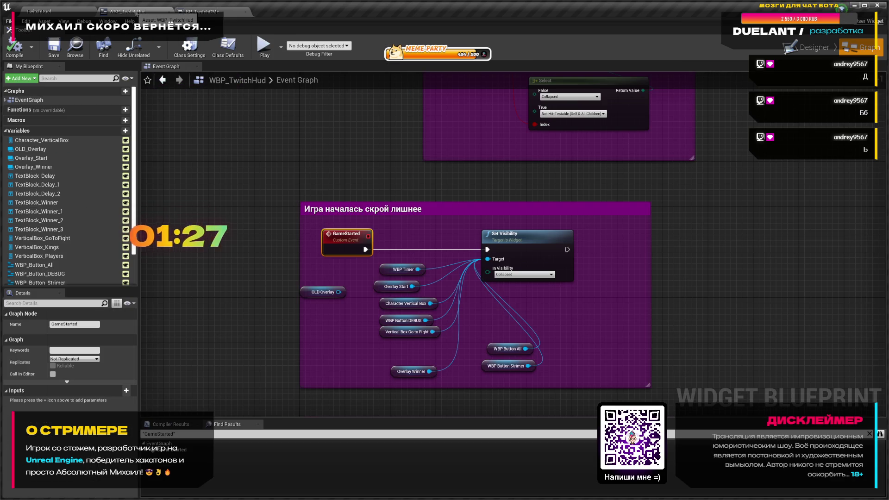
# - Back in BP_TwitchGM, add a stray NewVar_0 variable and delete it again
pyautogui.moveTo(389, 215); pyautogui.dragTo(292, 215)
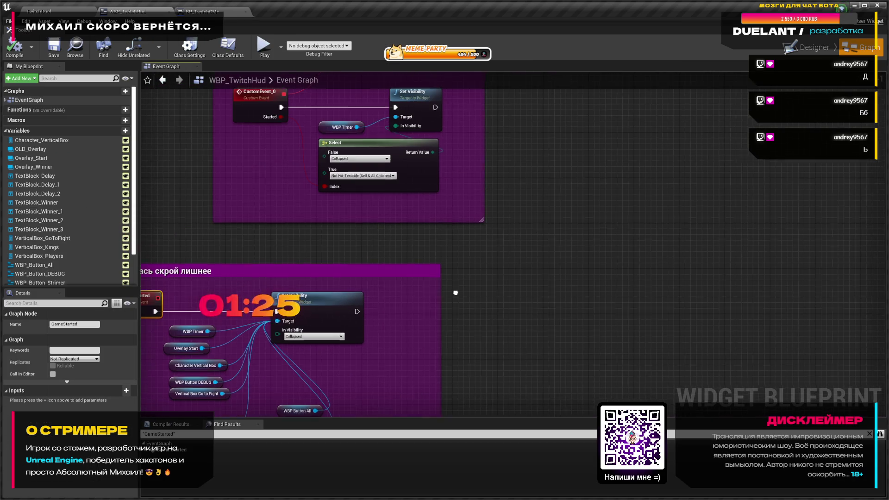
pyautogui.click(206, 12)
pyautogui.moveTo(301, 220); pyautogui.dragTo(276, 92)
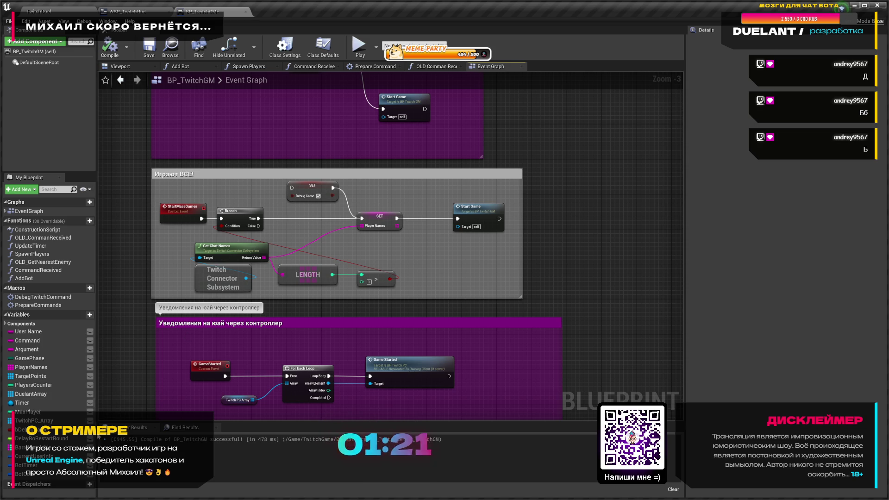
pyautogui.click(86, 316)
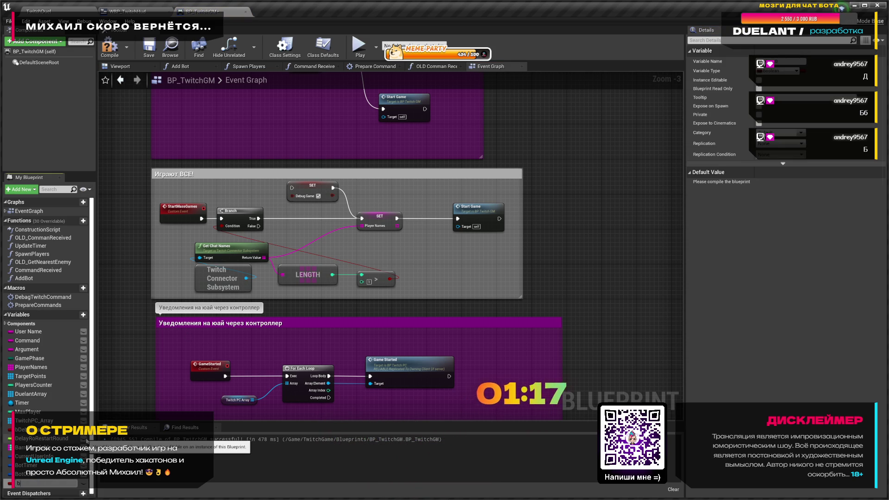
pyautogui.press('BackSpace')
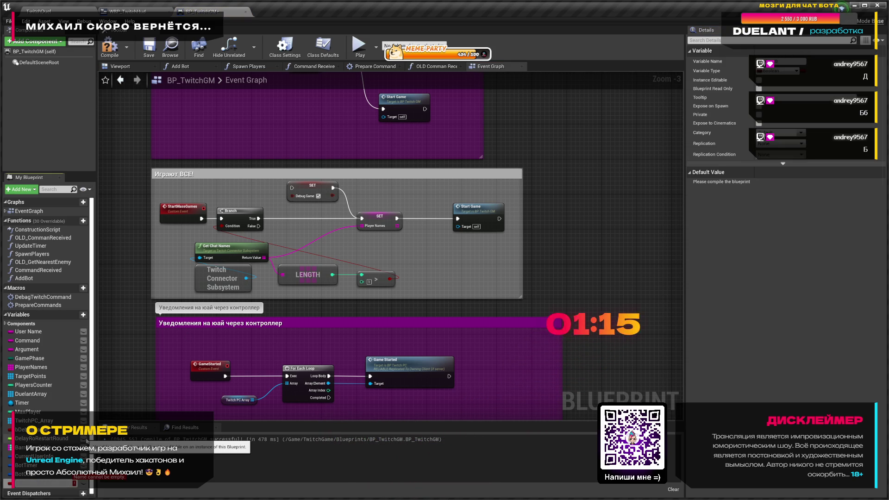
pyautogui.click(28, 474)
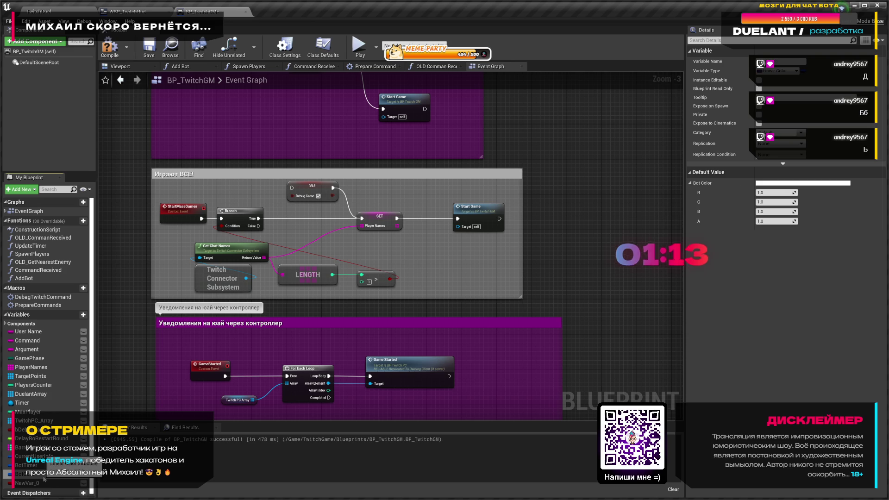
pyautogui.click(38, 483)
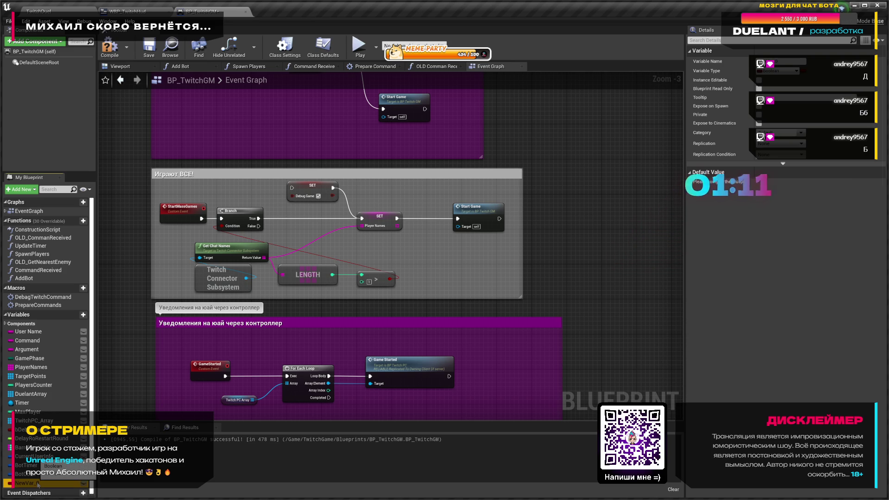
pyautogui.press('Delete')
# - Jump to the StartGame event and select the node chain following it
pyautogui.moveTo(471, 342); pyautogui.dragTo(374, 325)
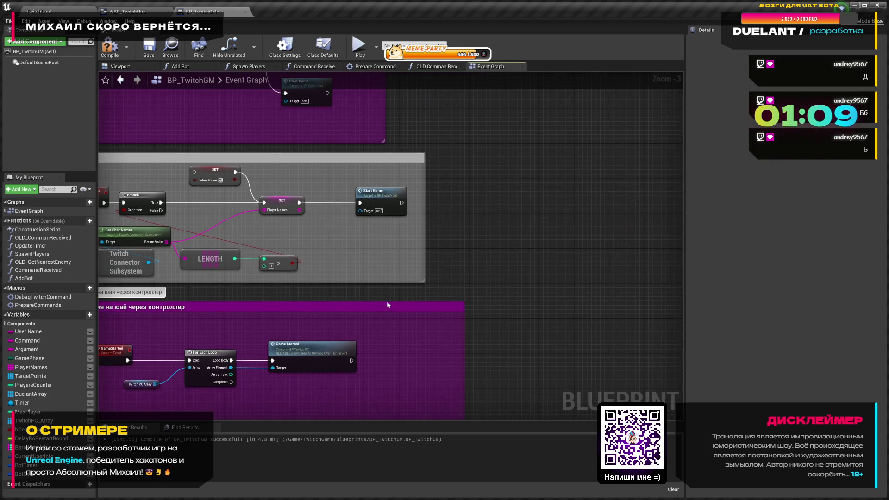
pyautogui.scroll(-2, 373, 325)
pyautogui.doubleClick(387, 230)
pyautogui.scroll(6, 407, 272)
pyautogui.moveTo(418, 302)
pyautogui.mouseDown()
pyautogui.moveTo(499, 346)
pyautogui.moveTo(546, 350)
pyautogui.moveTo(112, 151)
pyautogui.mouseUp()
pyautogui.moveTo(195, 147); pyautogui.dragTo(264, 180)
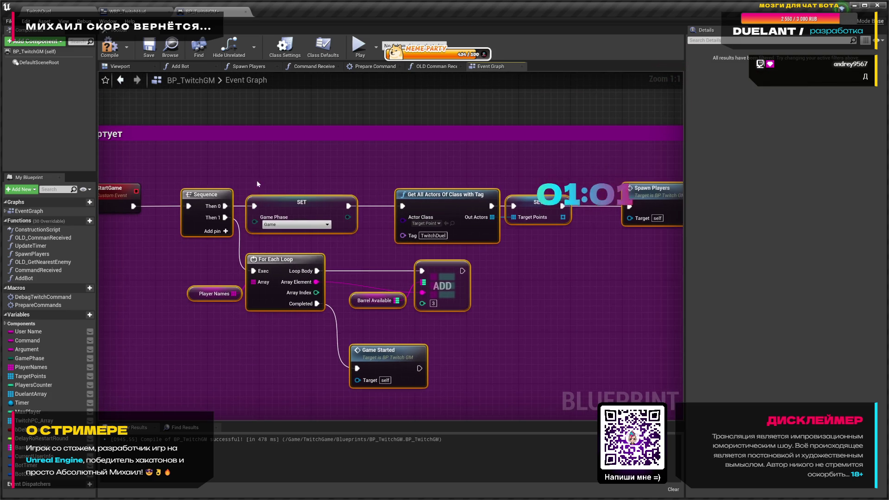
# - Shift StartGame's nodes right and add a Game Phase getter with an Equal (Enum) Matchmaking check
pyautogui.moveTo(204, 194); pyautogui.dragTo(290, 195)
pyautogui.click(221, 232)
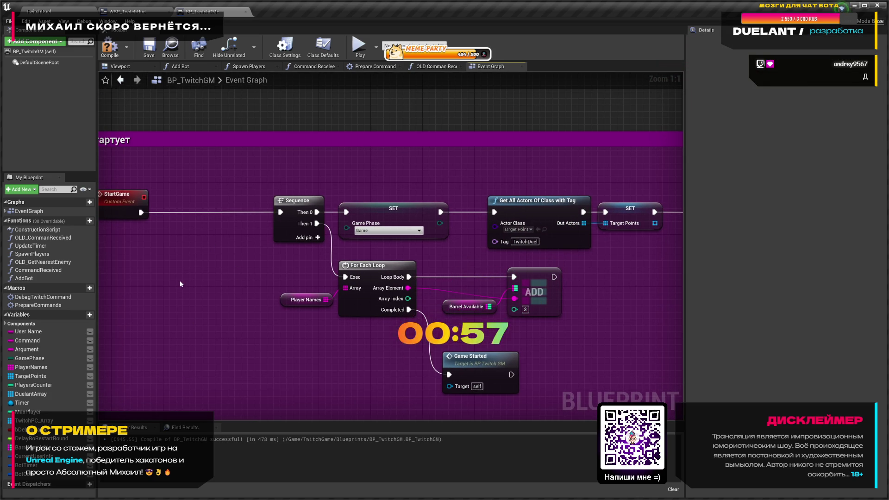
pyautogui.moveTo(77, 358)
pyautogui.mouseDown()
pyautogui.moveTo(136, 269)
pyautogui.moveTo(132, 276)
pyautogui.moveTo(183, 259)
pyautogui.mouseUp()
pyautogui.click(153, 288)
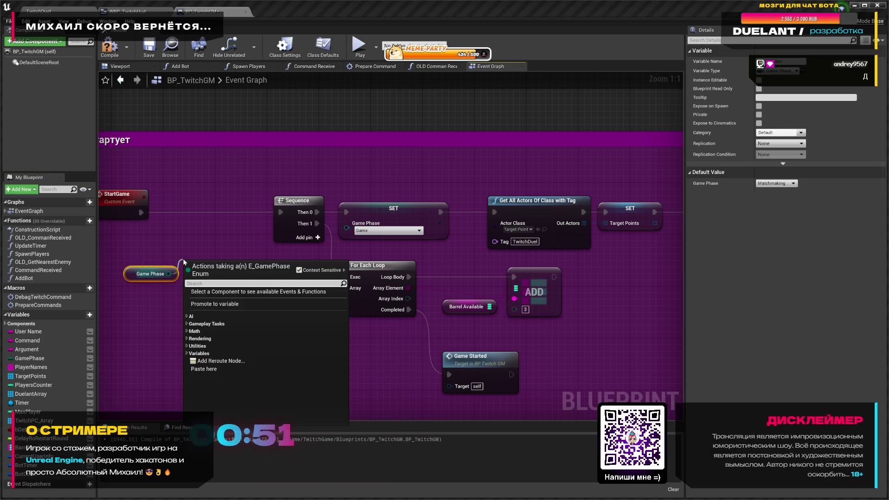
pyautogui.write('==')
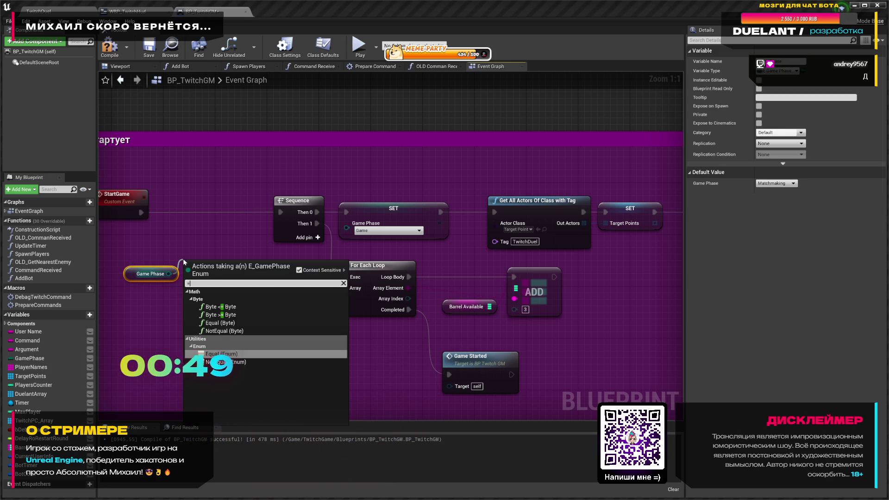
pyautogui.click(223, 328)
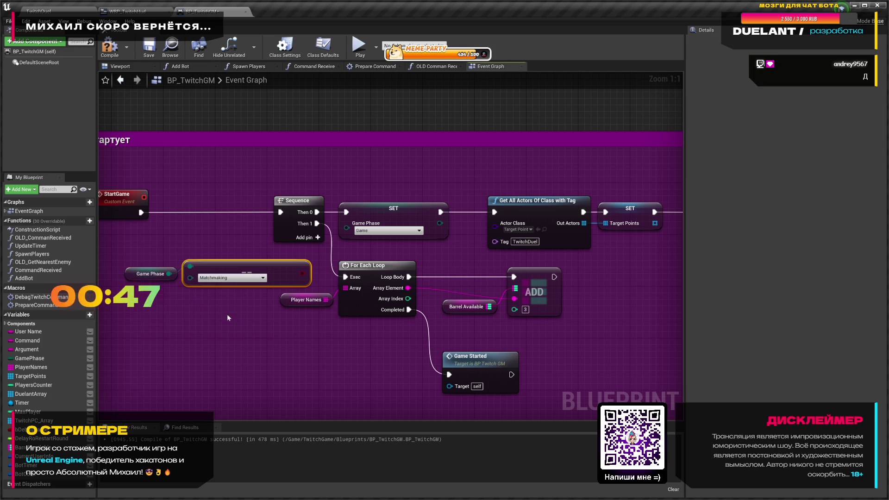
pyautogui.moveTo(224, 270)
pyautogui.mouseDown()
pyautogui.moveTo(180, 252)
pyautogui.moveTo(210, 252)
pyautogui.moveTo(166, 250)
pyautogui.mouseUp()
pyautogui.moveTo(131, 299); pyautogui.dragTo(176, 251)
pyautogui.moveTo(239, 282); pyautogui.dragTo(213, 308)
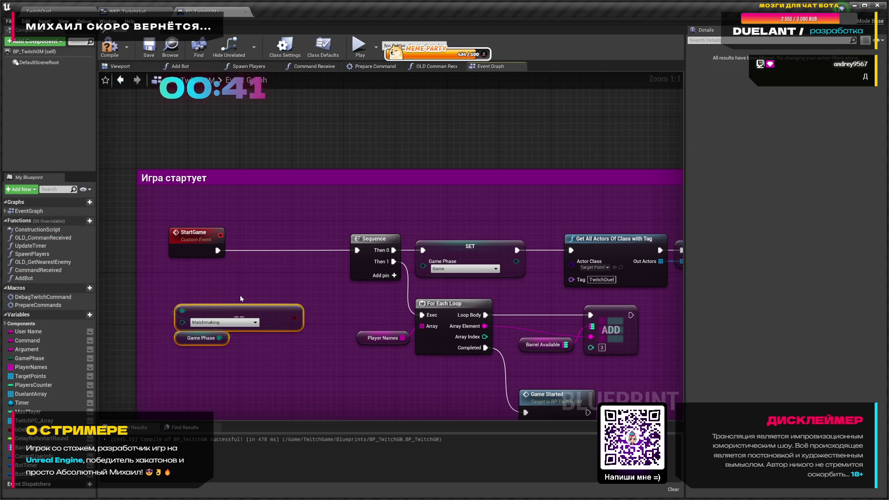
pyautogui.click(265, 274)
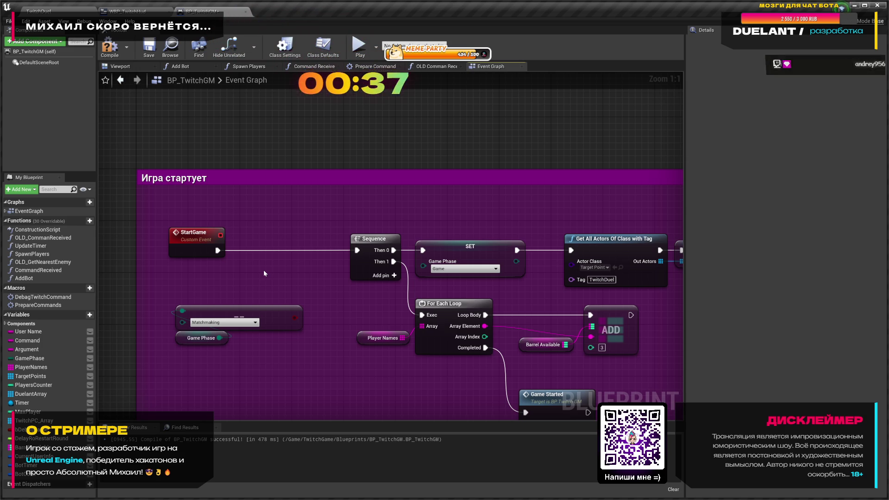
# - Add a Branch fed by the comparison and driven by StartGame's execution
pyautogui.click(263, 271)
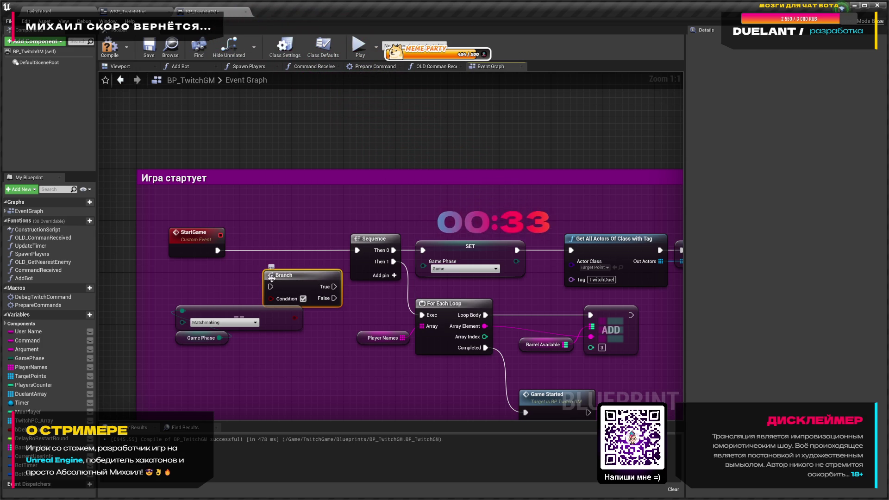
pyautogui.moveTo(294, 317)
pyautogui.mouseDown()
pyautogui.moveTo(271, 298)
pyautogui.moveTo(276, 247)
pyautogui.mouseUp()
pyautogui.moveTo(218, 251)
pyautogui.mouseDown()
pyautogui.moveTo(266, 253)
pyautogui.moveTo(274, 238)
pyautogui.moveTo(362, 252)
pyautogui.mouseUp()
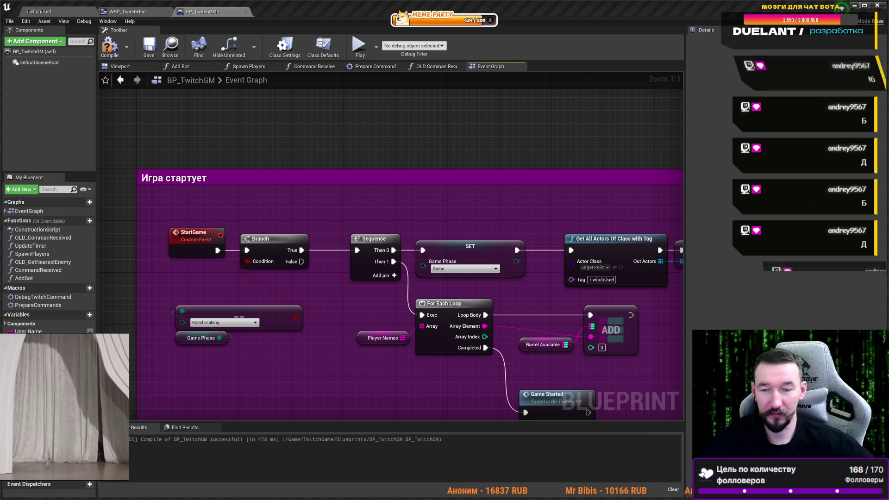
# - Compile BP_TwitchGM, tidy the Branch comparison nodes, save, and return to TwitchDuel
pyautogui.click(110, 46)
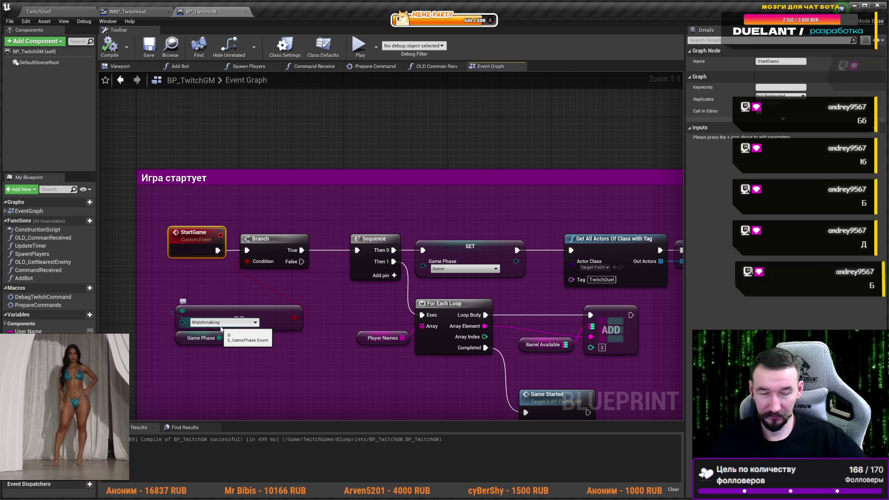
pyautogui.moveTo(229, 278); pyautogui.dragTo(327, 359)
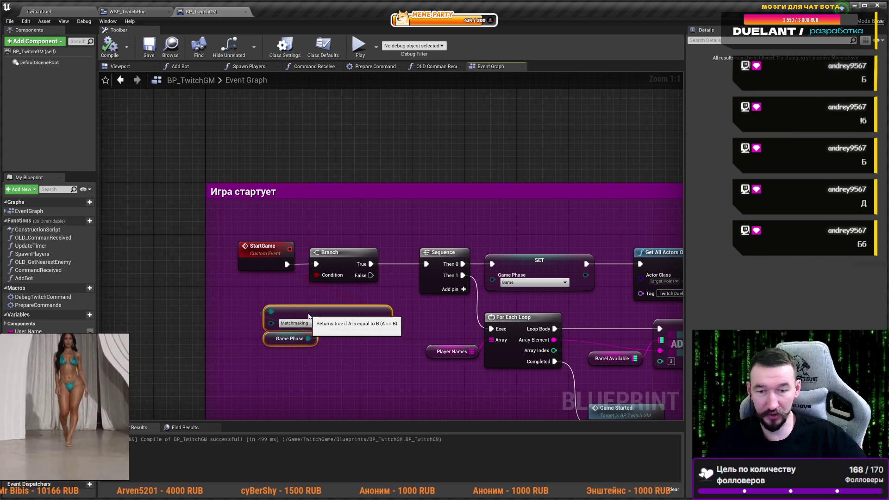
pyautogui.moveTo(296, 334); pyautogui.dragTo(323, 308)
pyautogui.click(332, 336)
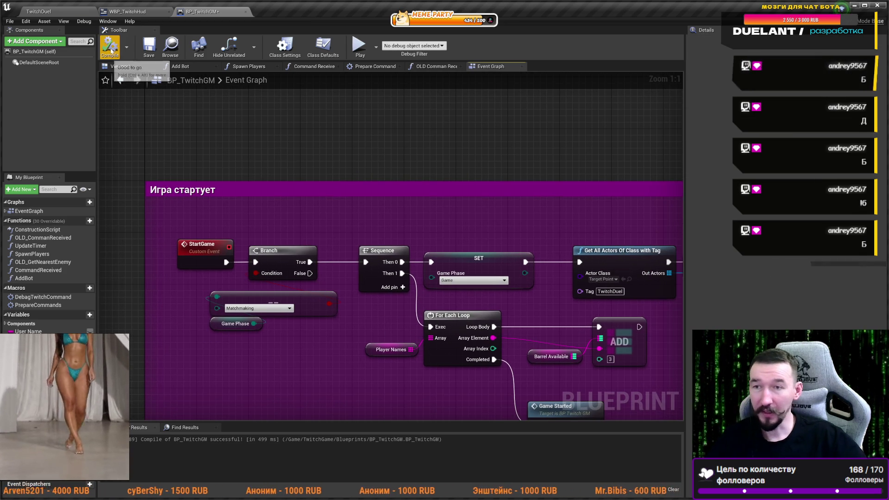
pyautogui.click(149, 46)
pyautogui.click(54, 13)
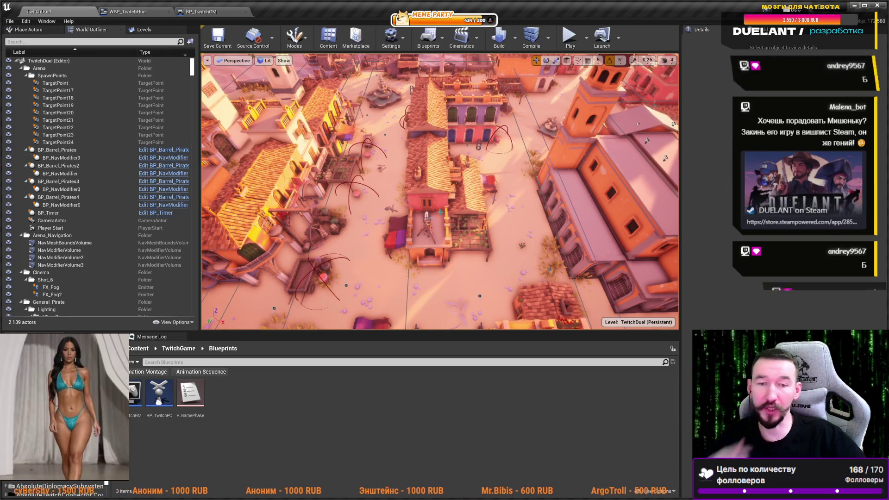
# - Play the level, launch the everyone-plays game, and stop with Esc after the match
pyautogui.click(570, 41)
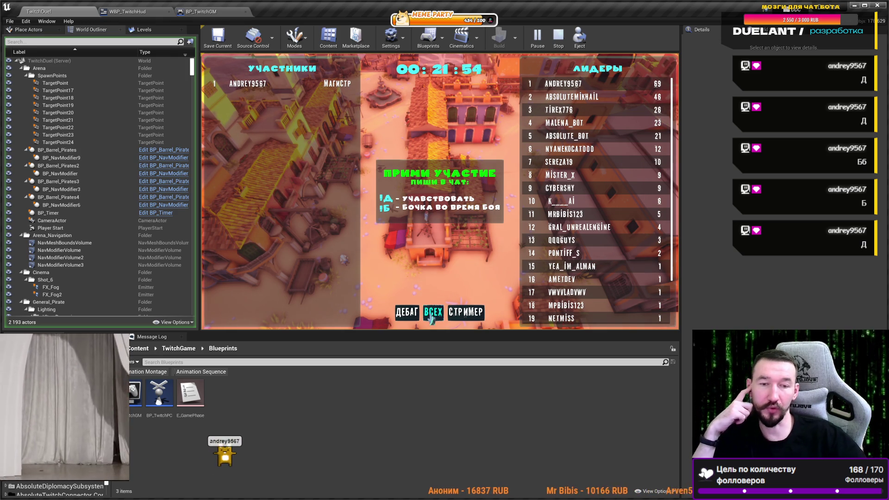
pyautogui.click(432, 315)
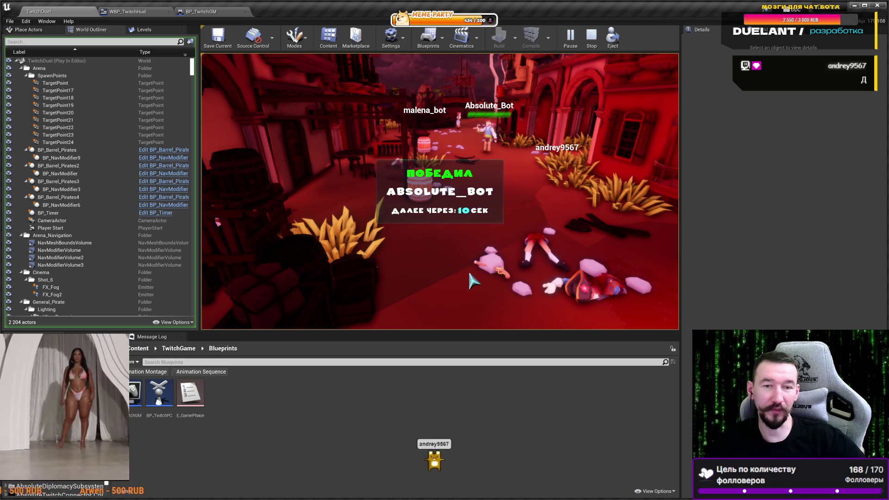
pyautogui.press('Escape')
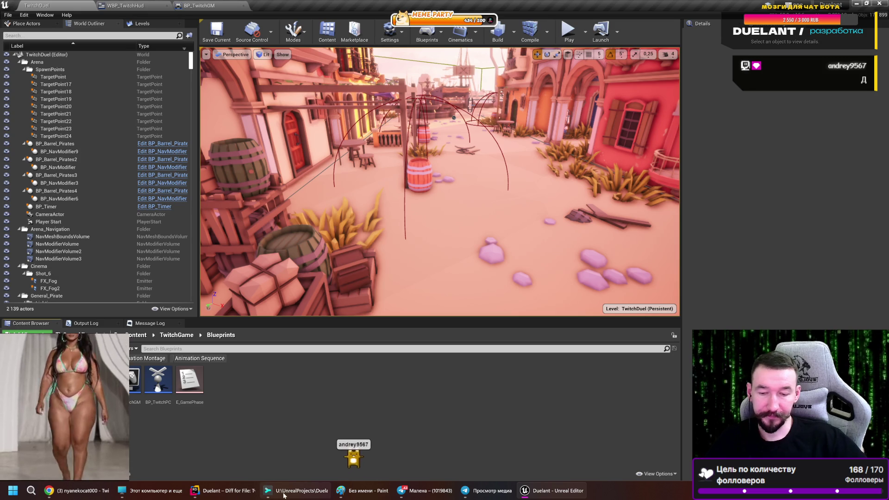
# - Inspect the TwitchClient.cpp diff in Rider and relaunch the editor with Shift+F10
pyautogui.click(220, 496)
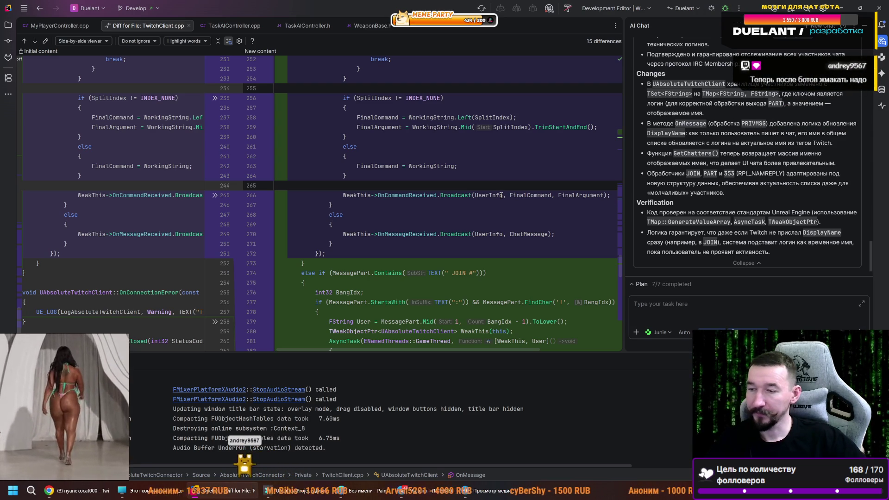
pyautogui.moveTo(501, 195)
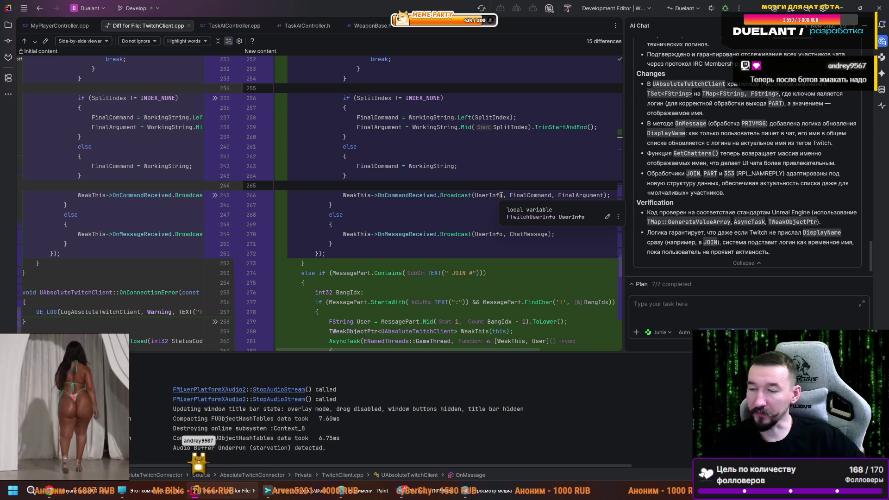
pyautogui.hotkey('shift', 'F10')
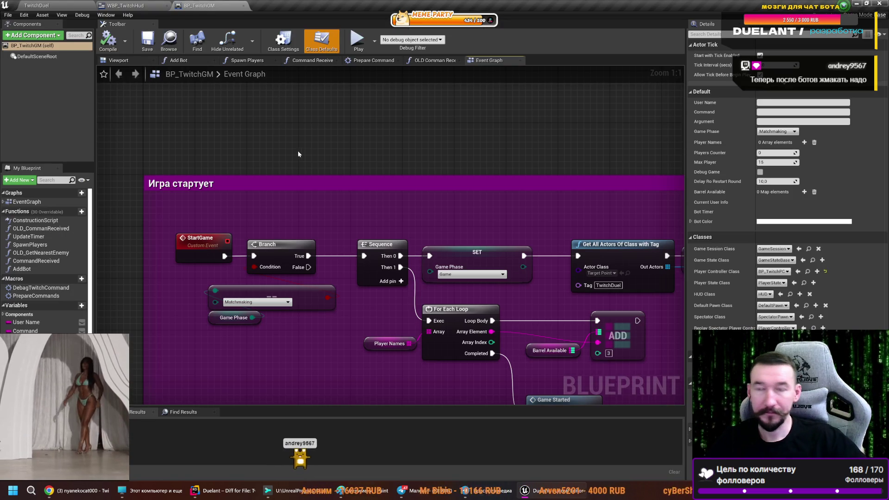
# - Pan and zoom out over BP_TwitchGM's 'Игра стартует' block, then switch to TwitchDuel
pyautogui.moveTo(299, 154); pyautogui.dragTo(316, 160)
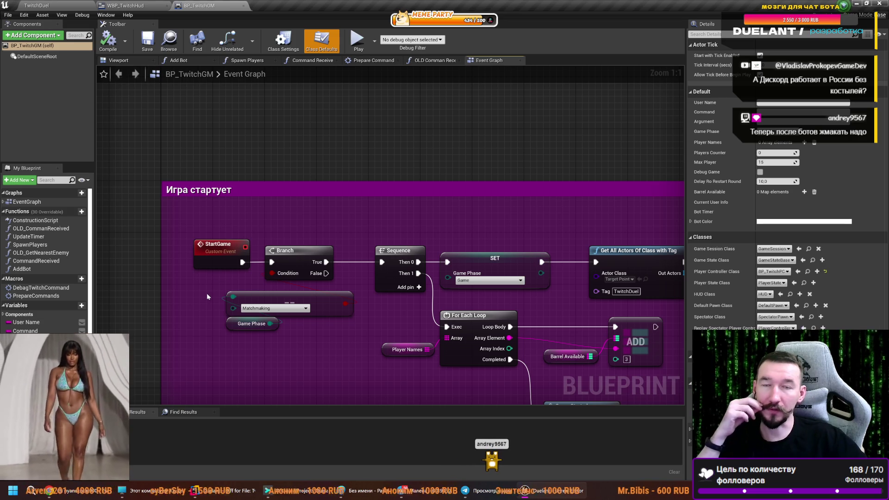
pyautogui.moveTo(207, 296); pyautogui.dragTo(262, 268)
pyautogui.scroll(-4, 261, 268)
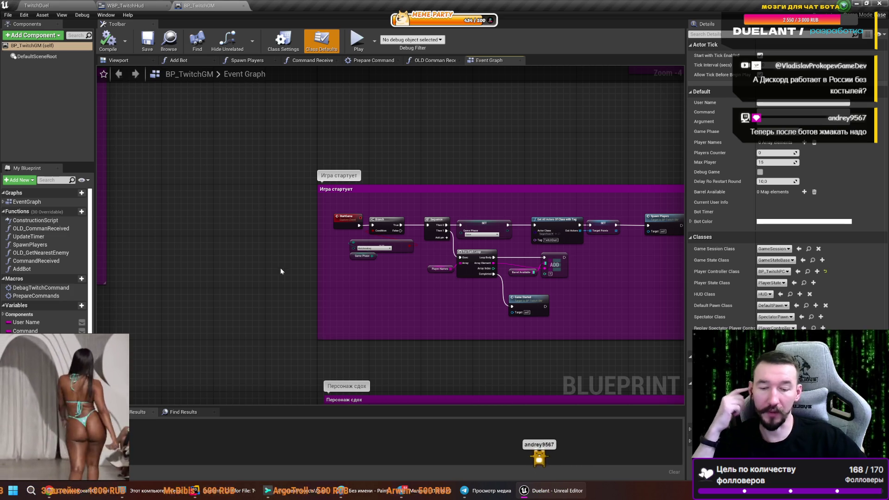
pyautogui.moveTo(159, 496)
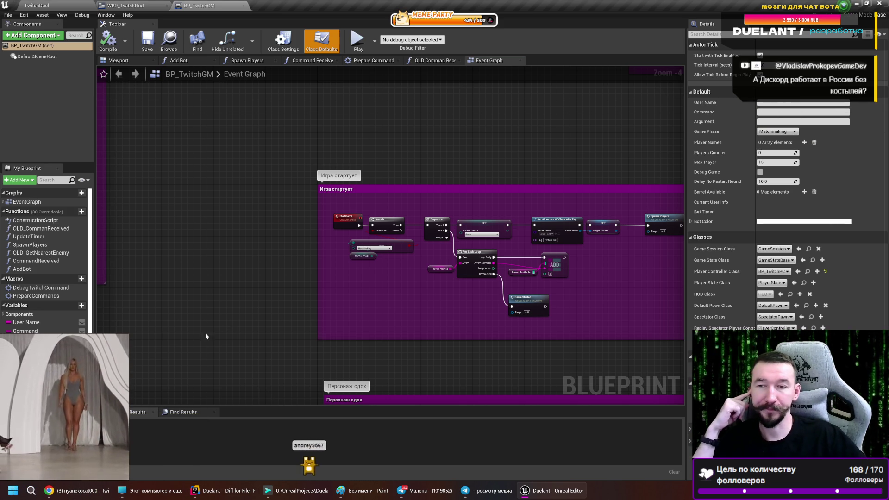
pyautogui.click(37, 5)
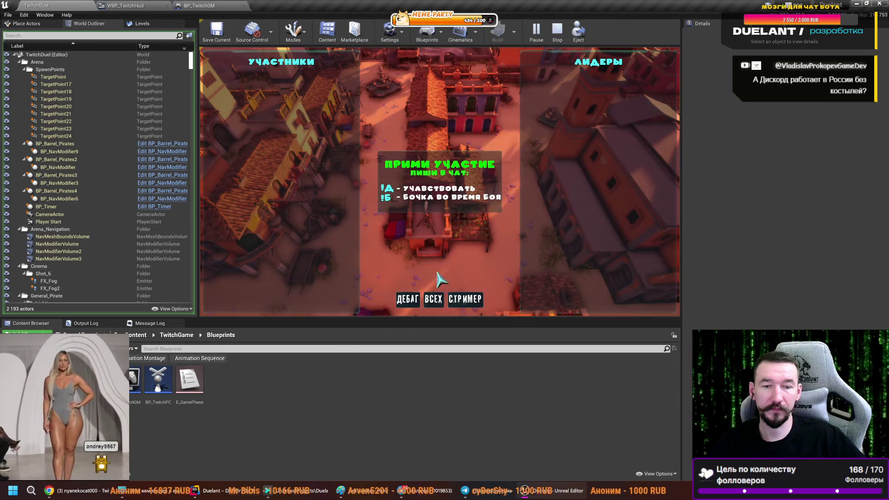
# - Use the ВСЕХ debug button to start a match with every chatter spawned
pyautogui.click(430, 301)
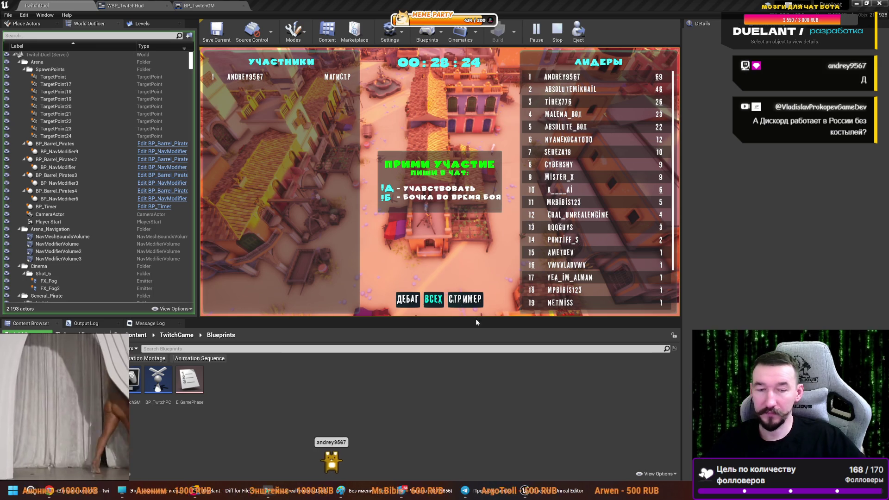
pyautogui.click(433, 299)
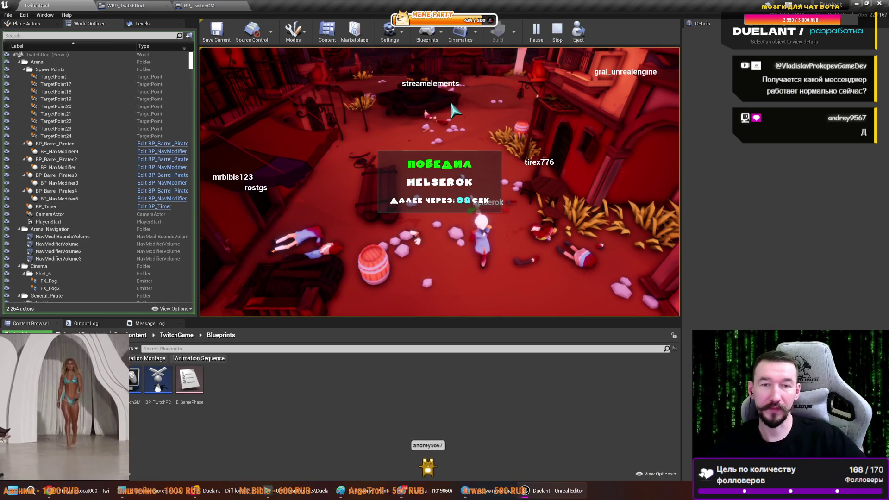
# - Stop play and select the !Д / !Б command text in WBP_TwitchHud's designer
pyautogui.click(555, 33)
pyautogui.click(139, 5)
pyautogui.click(393, 225)
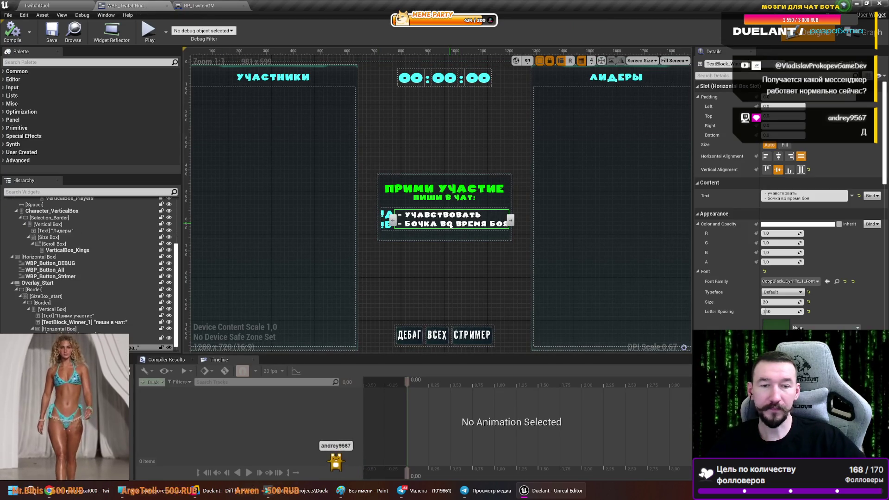
# - Zoom into the join text block, then switch to the Twitch stream in Chrome
pyautogui.scroll(9, 395, 227)
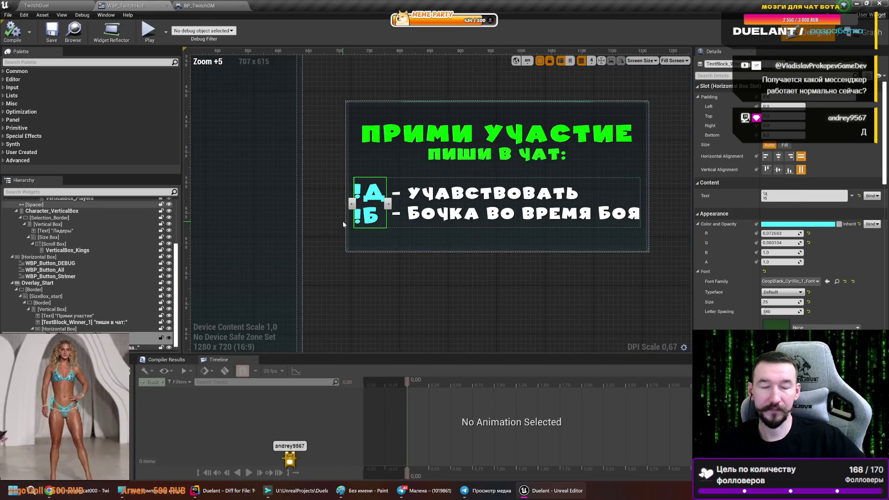
pyautogui.hotkey('alt', 'Tab')
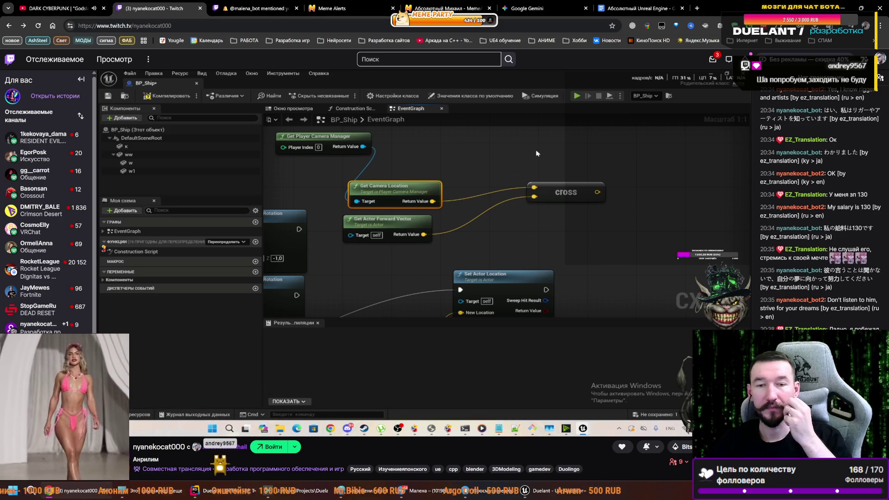
# - Switch Chrome to the Google Gemini conversation about computing the angle between two vectors
pyautogui.moveTo(482, 226)
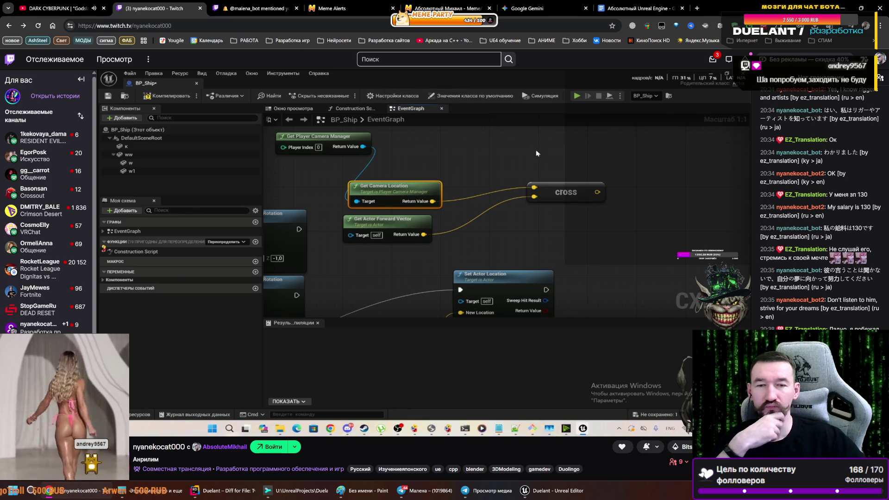
pyautogui.moveTo(361, 168)
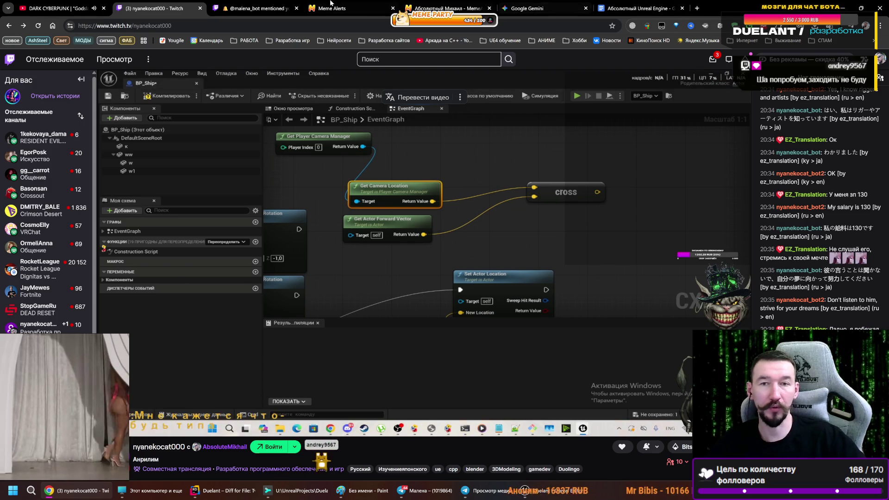
pyautogui.click(527, 8)
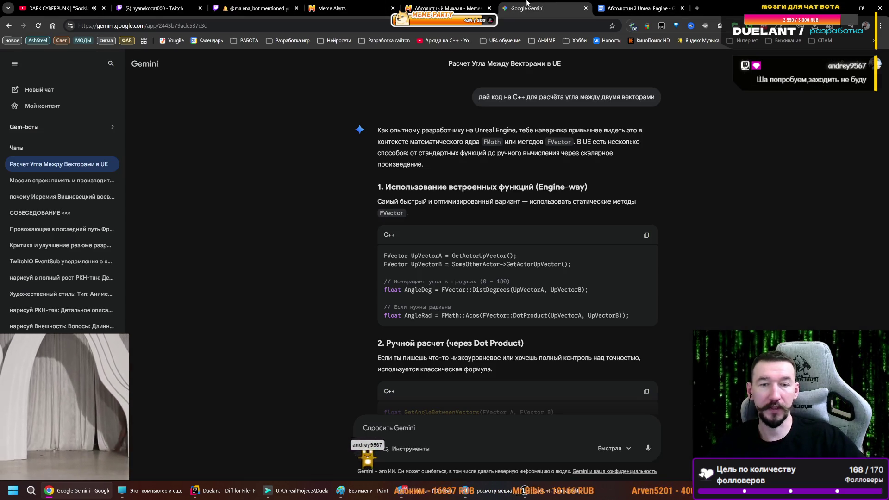
# - Minimize Chrome to bring back the WBP_TwitchHud designer in Unreal
pyautogui.click(48, 490)
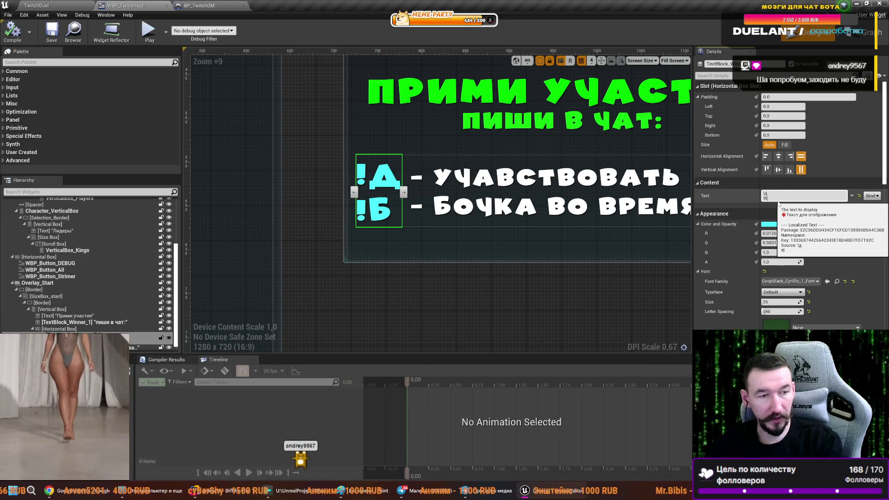
# - Add the command line '!С' with the description '- призвать всех' to the join panel's two text blocks
pyautogui.hotkey('shift', 'Return')
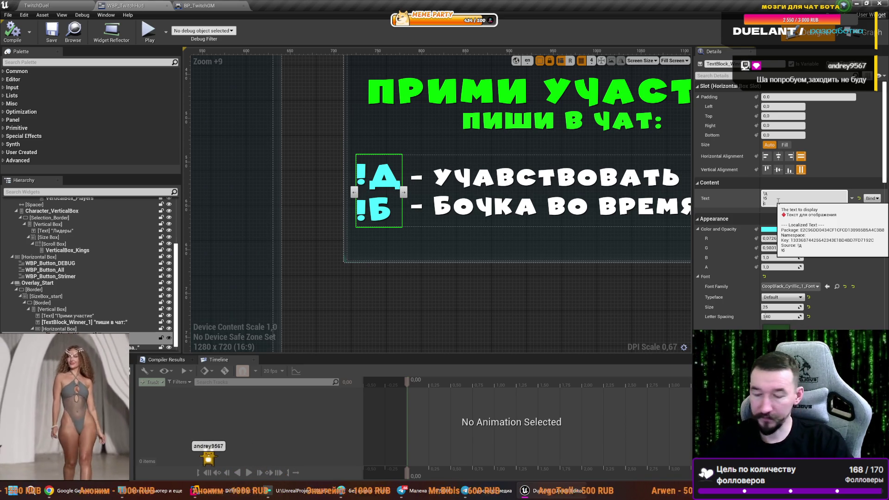
pyautogui.press('Return')
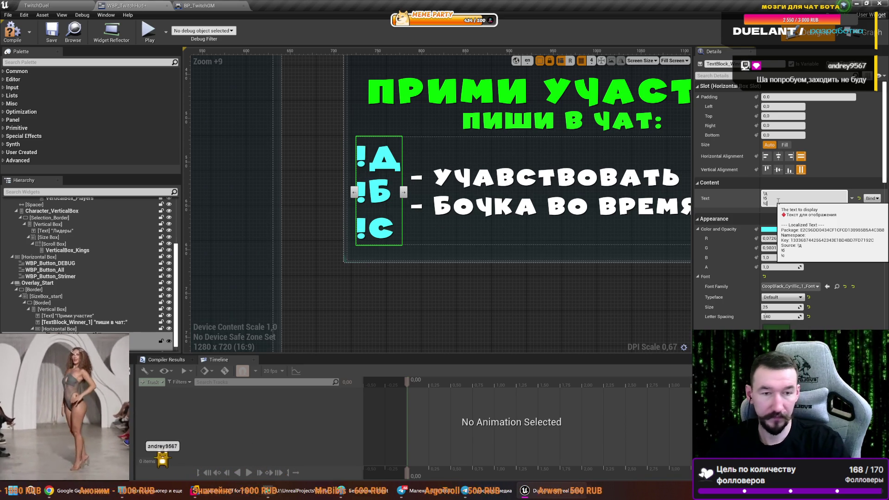
pyautogui.click(546, 186)
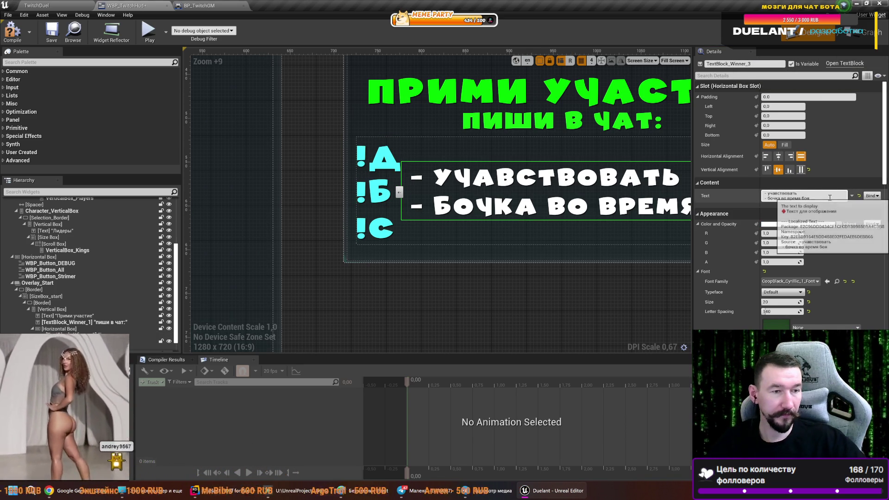
pyautogui.hotkey('shift', 'Return')
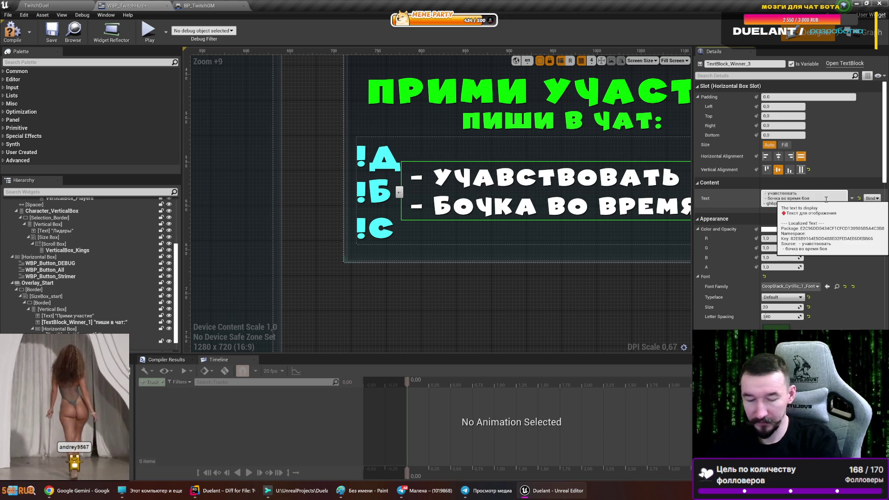
pyautogui.write('dfnm dct[')
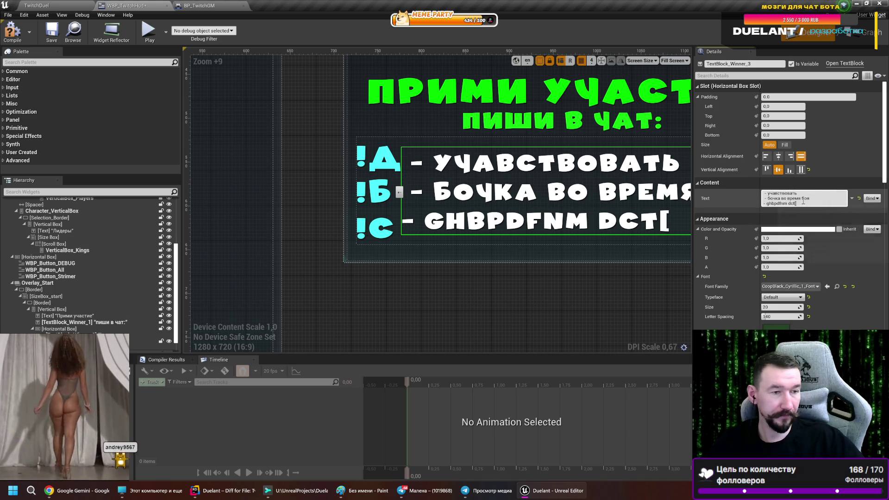
pyautogui.moveTo(822, 207); pyautogui.dragTo(767, 209)
pyautogui.write('призвать всех')
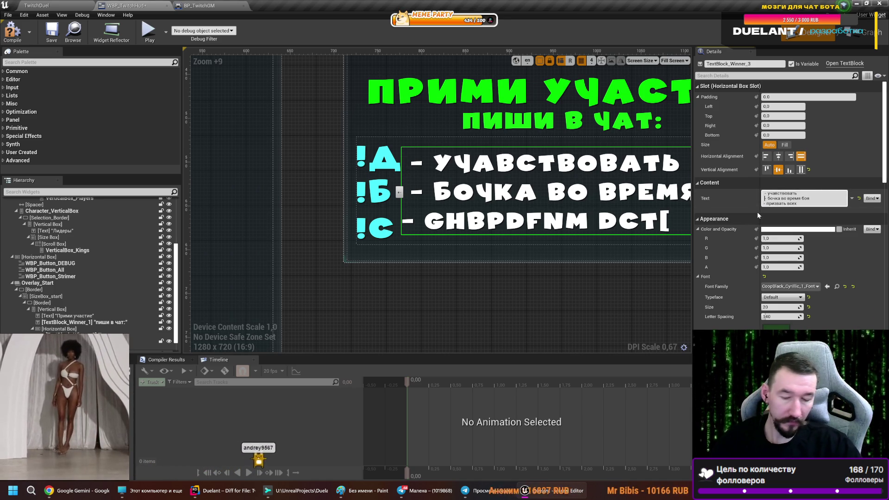
pyautogui.write('-')
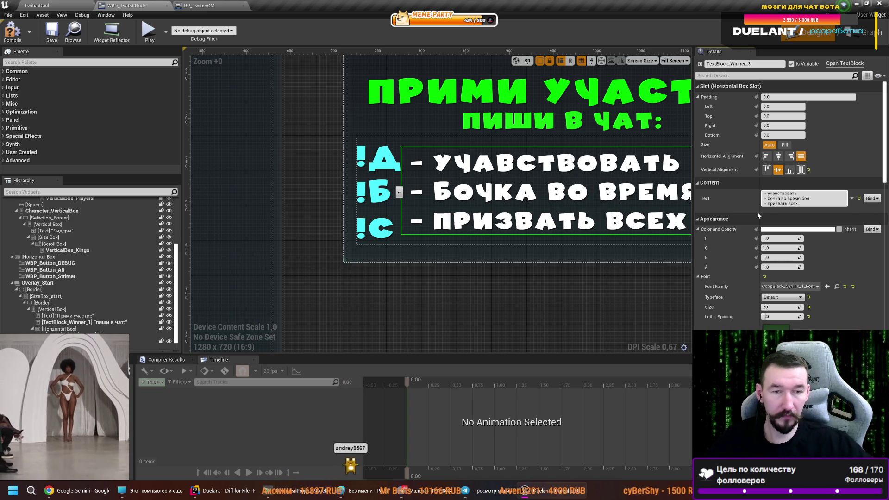
pyautogui.scroll(-2, 616, 260)
pyautogui.click(392, 295)
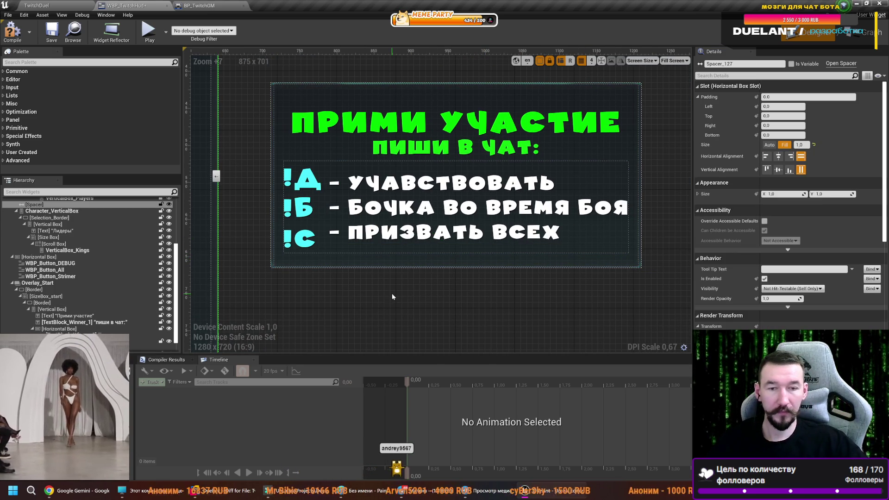
# - Insert a blank line into the !Д / !С / !Б command letters text
pyautogui.scroll(-2, 404, 301)
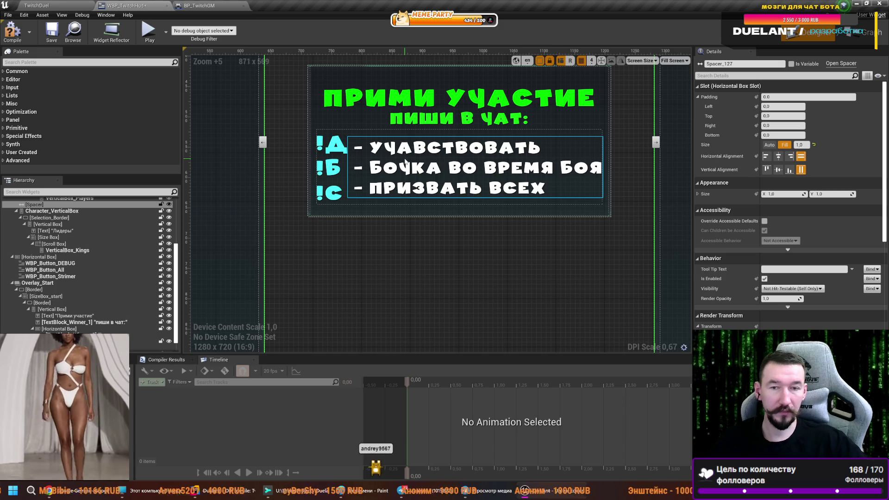
pyautogui.click(339, 161)
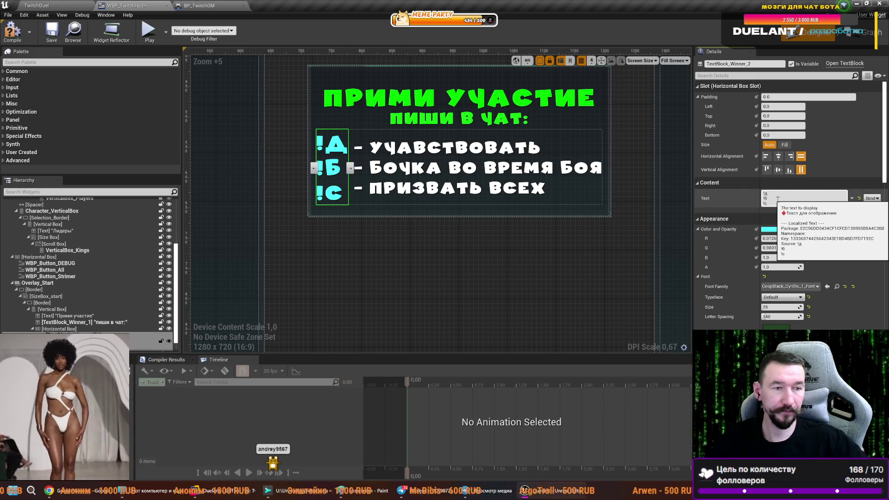
pyautogui.click(778, 199)
pyautogui.hotkey('shift', 'Return')
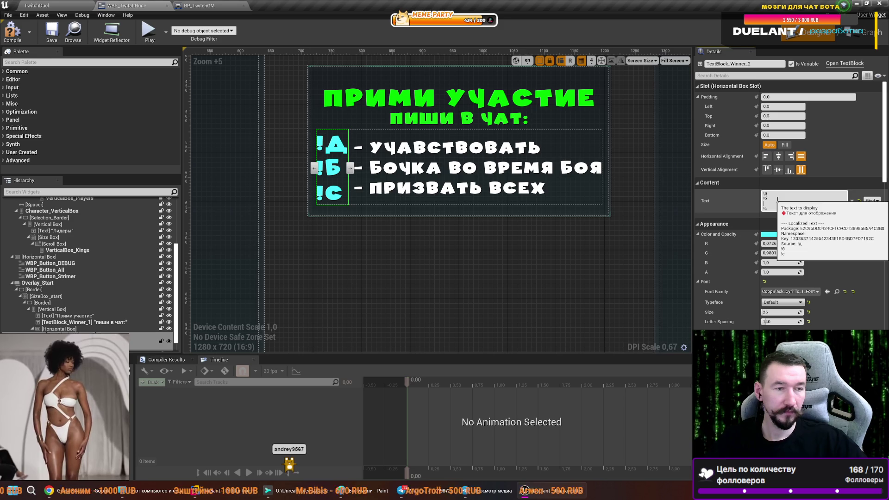
pyautogui.click(779, 209)
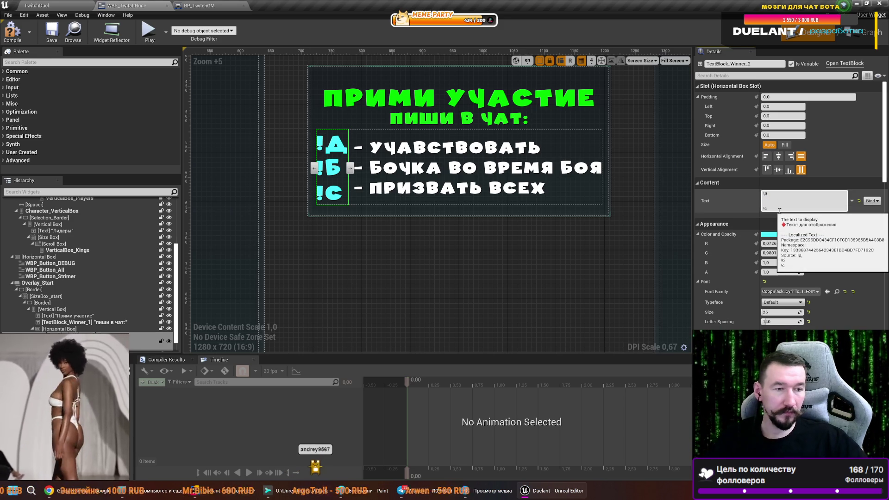
pyautogui.hotkey('shift', 'Return')
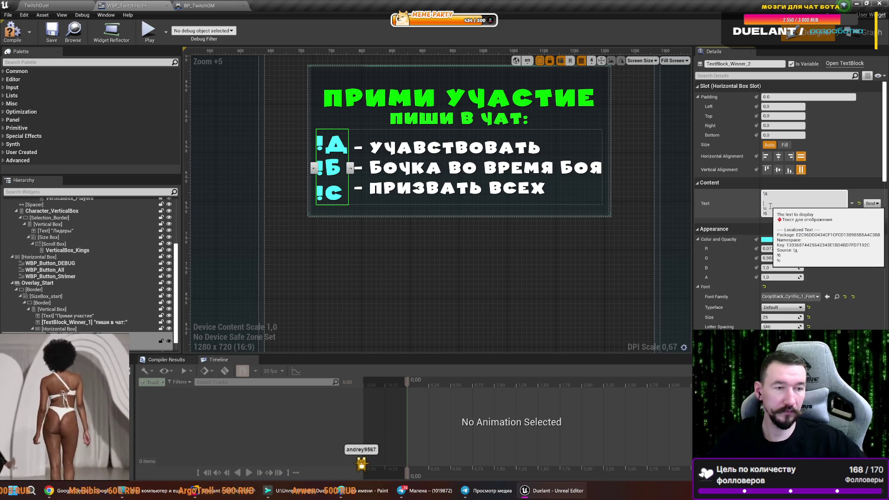
pyautogui.press('BackSpace')
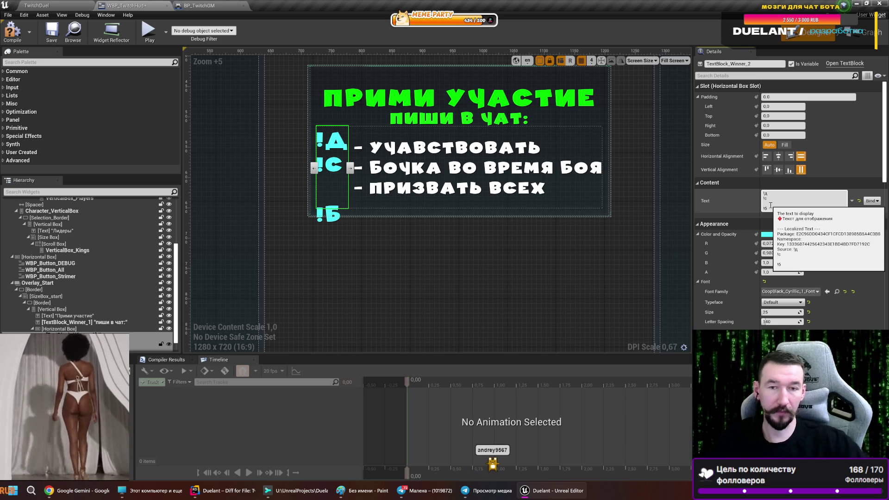
pyautogui.moveTo(446, 224); pyautogui.dragTo(430, 262)
# - Move the 'бочка во время боя' description to the last line after a blank line
pyautogui.click(427, 205)
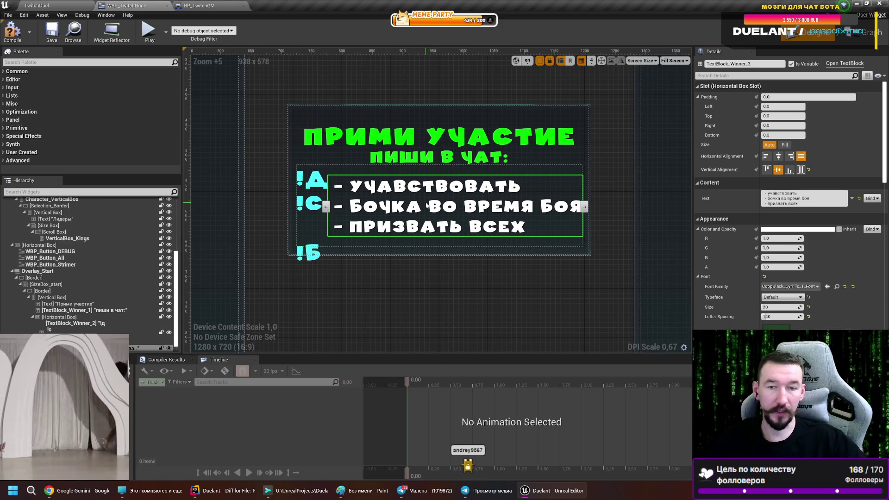
pyautogui.moveTo(809, 198)
pyautogui.mouseDown()
pyautogui.moveTo(787, 198)
pyautogui.moveTo(813, 200)
pyautogui.mouseUp()
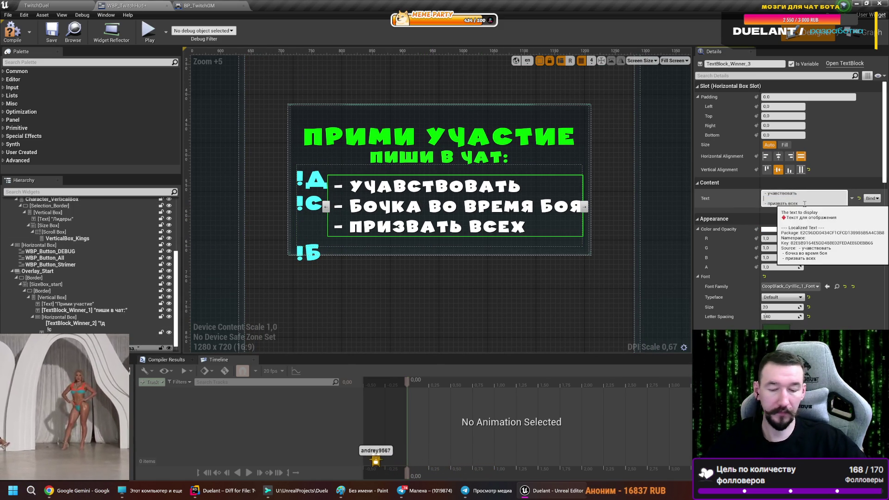
pyautogui.press('BackSpace')
pyautogui.hotkey('ctrl', 'v')
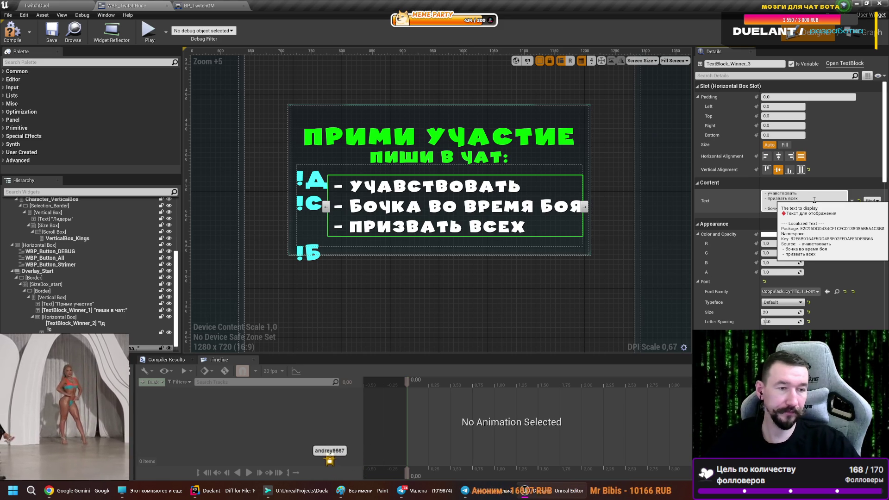
pyautogui.press('Return')
pyautogui.click(400, 274)
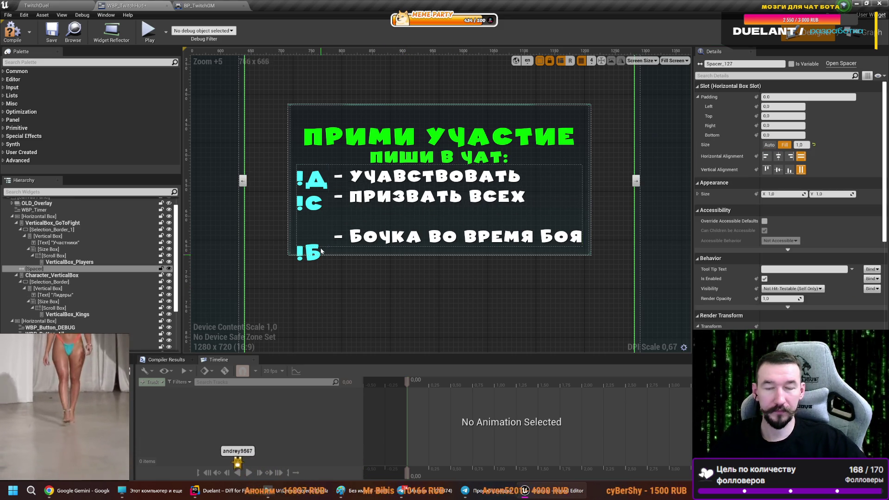
# - Restore the blank line before !Б in the command letters column
pyautogui.click(317, 216)
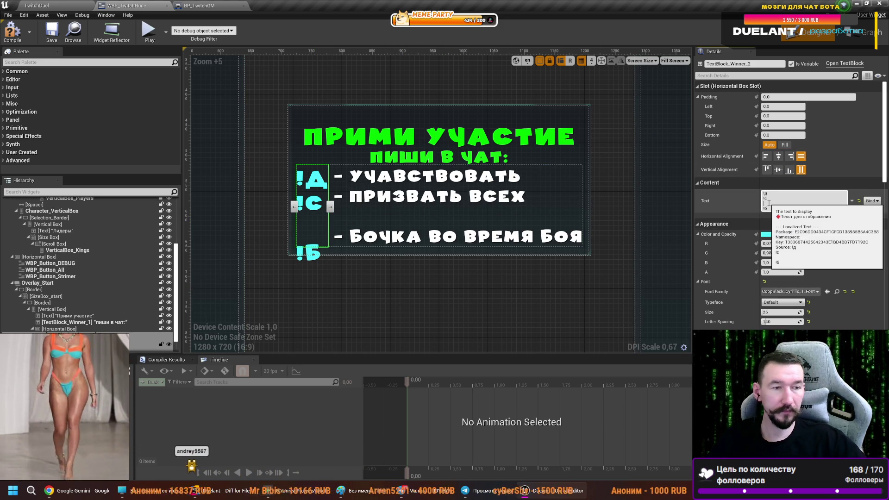
pyautogui.press('BackSpace')
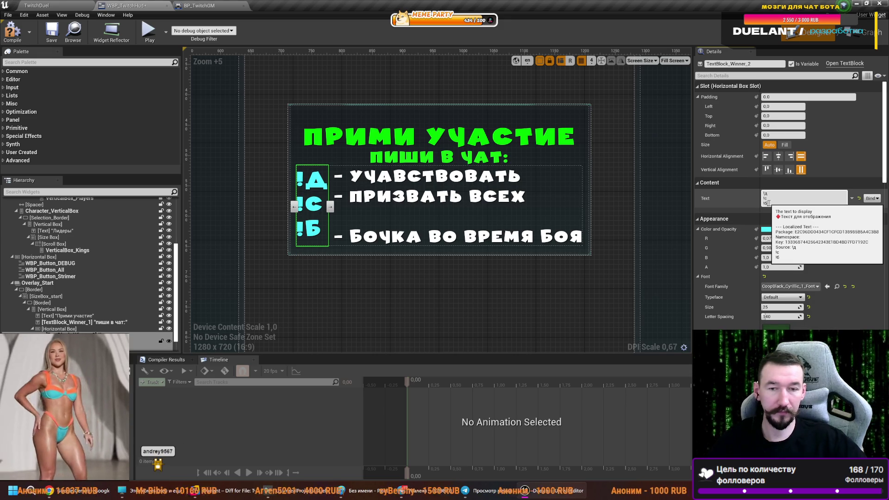
pyautogui.click(490, 259)
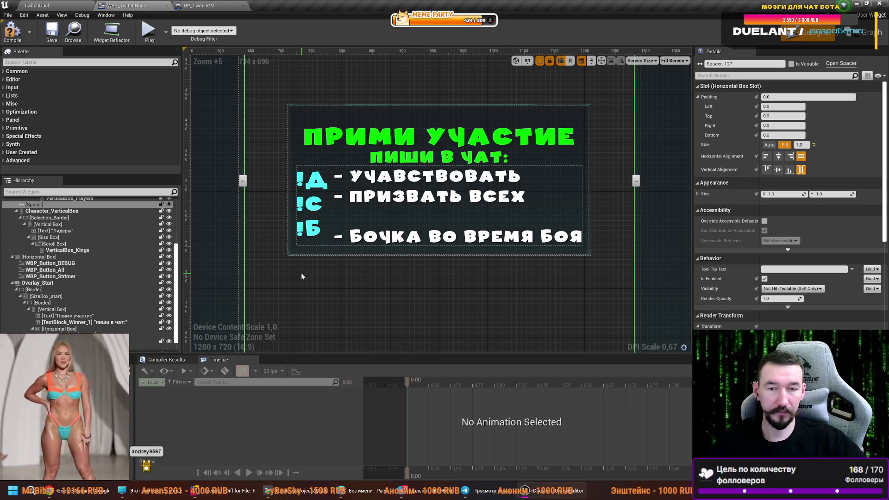
pyautogui.click(313, 204)
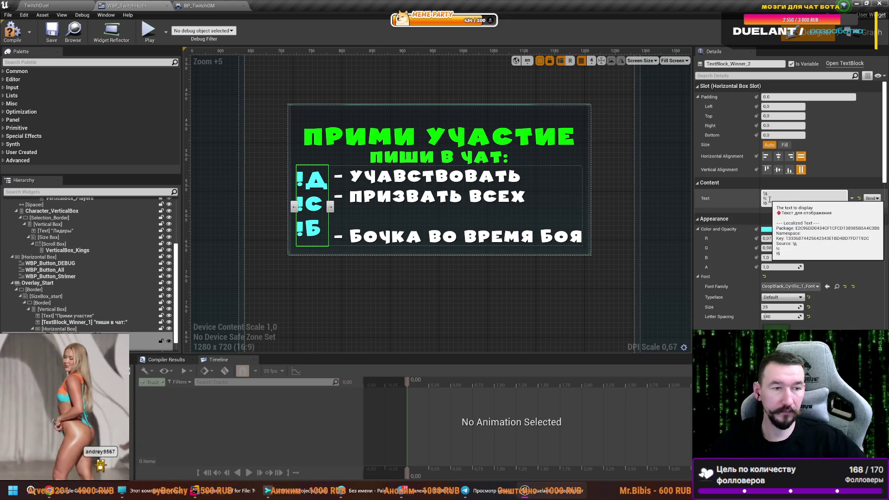
pyautogui.click(770, 198)
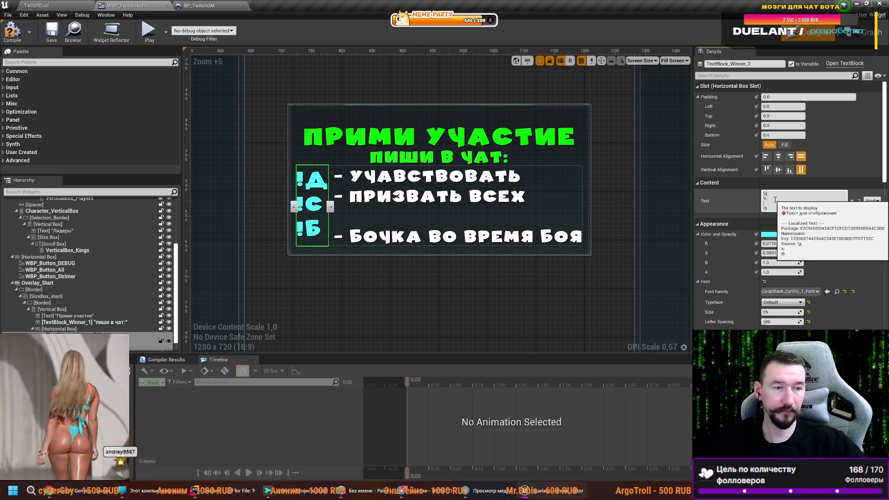
pyautogui.hotkey('shift', 'Return')
pyautogui.click(48, 308)
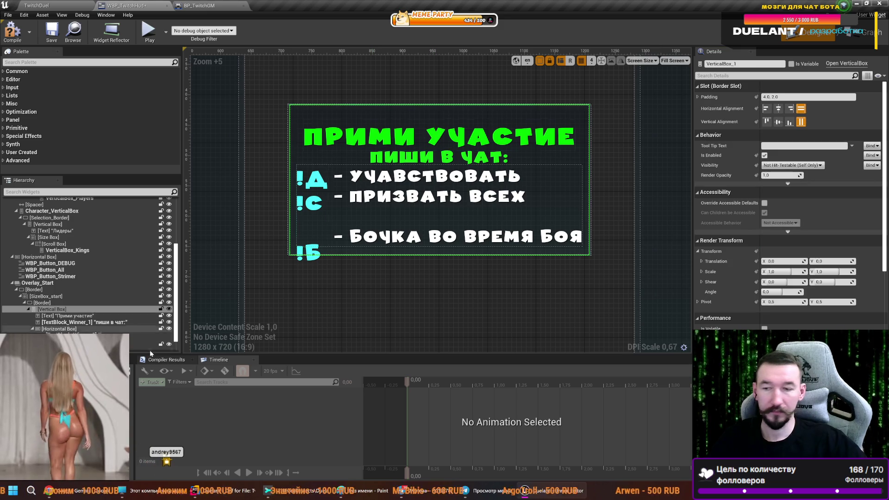
# - Set SizeBox_start's Height Override to 300 to make the join panel taller
pyautogui.click(47, 303)
pyautogui.click(46, 296)
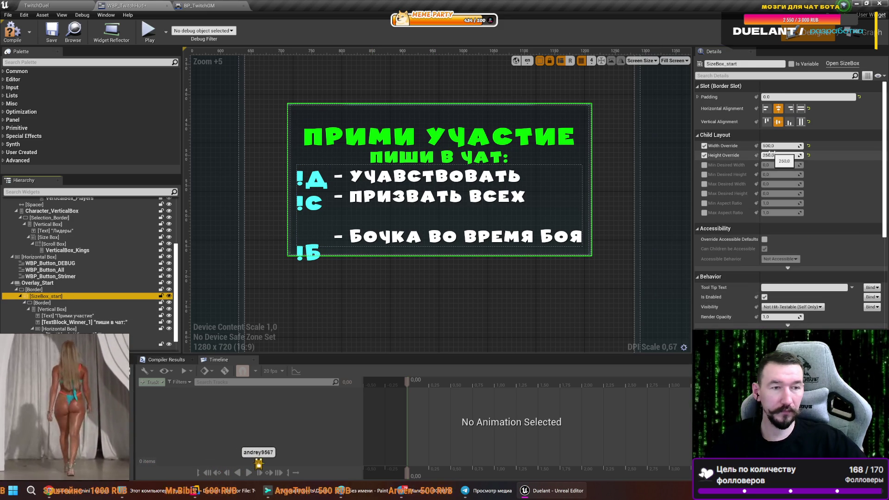
pyautogui.click(781, 151)
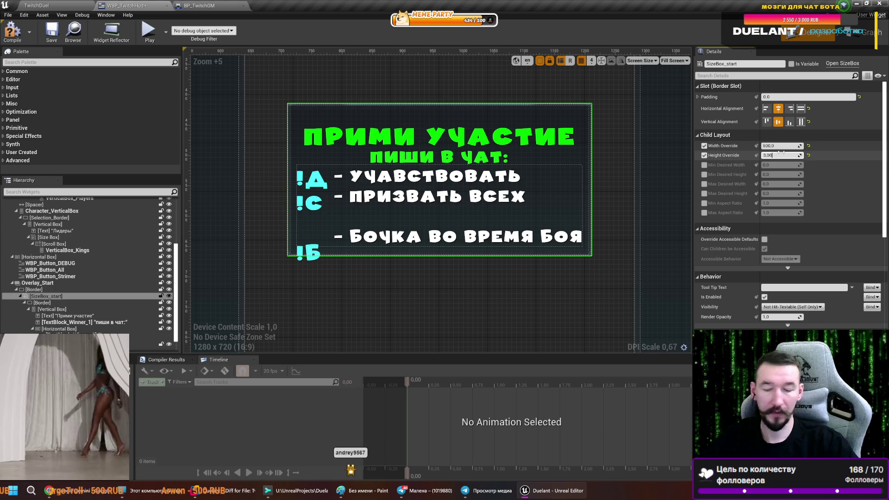
pyautogui.write('00')
pyautogui.press('Return')
pyautogui.click(492, 310)
# - Try alignment options on the descriptions text block, keeping its lines left-aligned
pyautogui.scroll(-3, 493, 311)
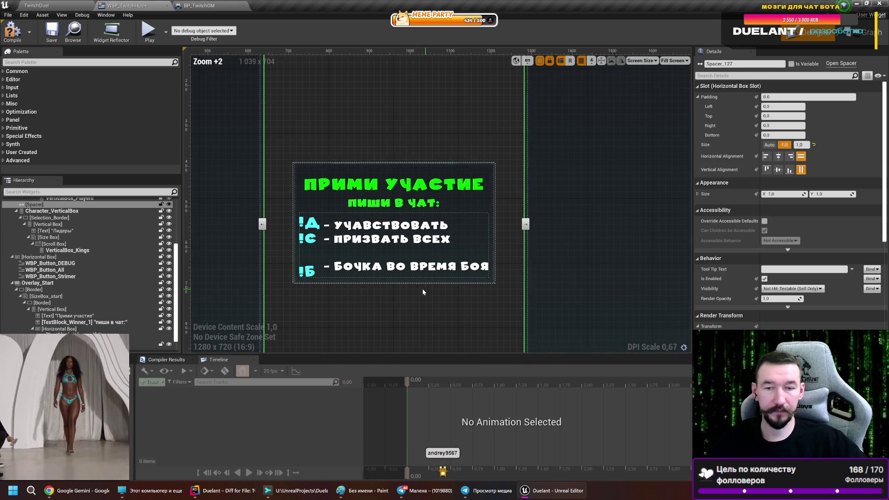
pyautogui.click(369, 253)
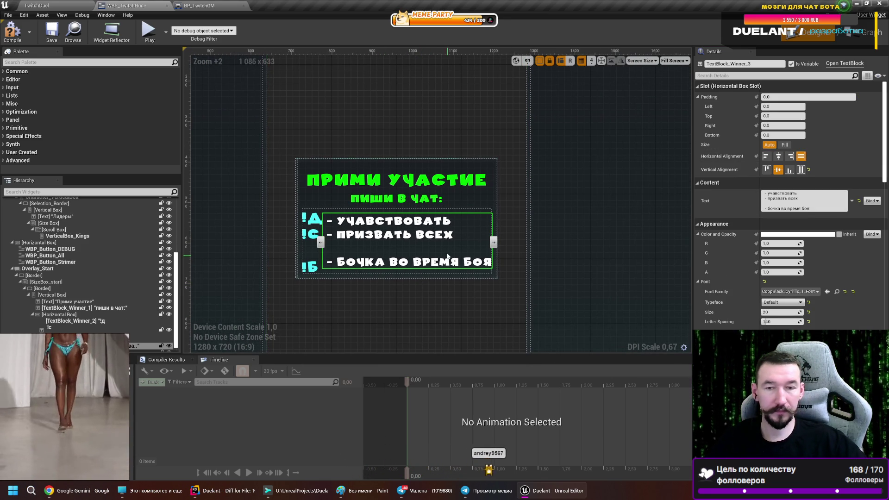
pyautogui.click(801, 169)
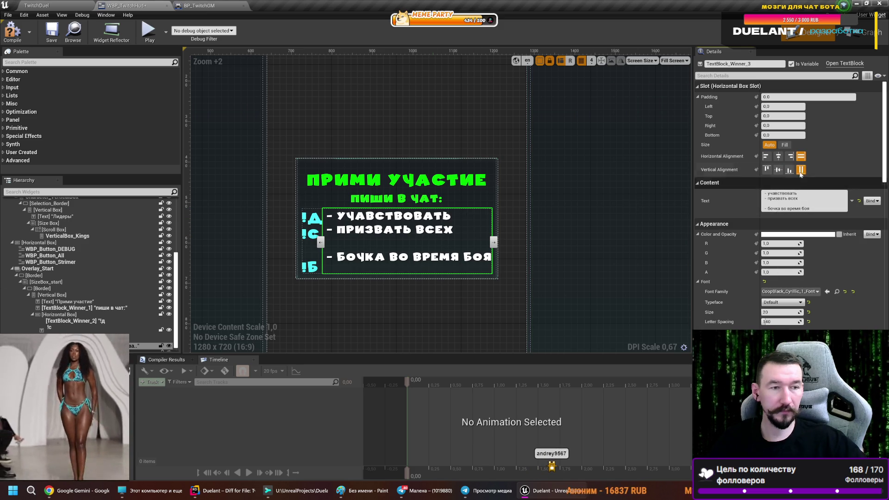
pyautogui.scroll(-5, 751, 248)
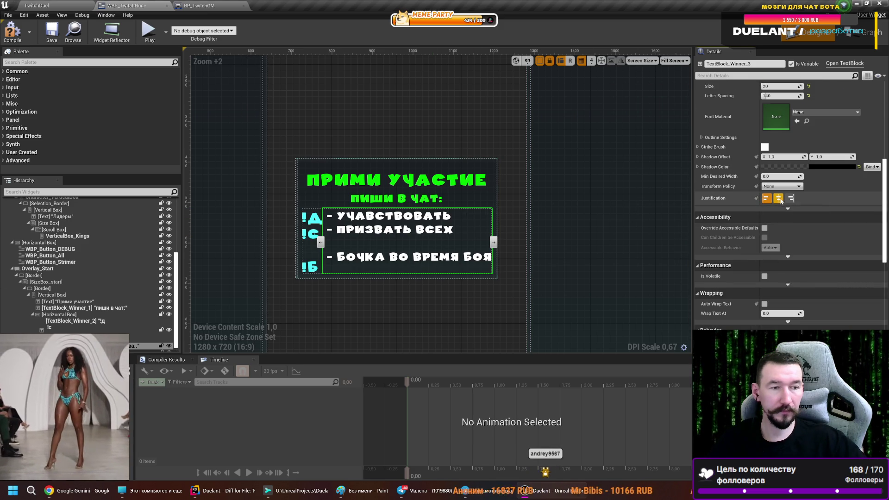
pyautogui.click(778, 198)
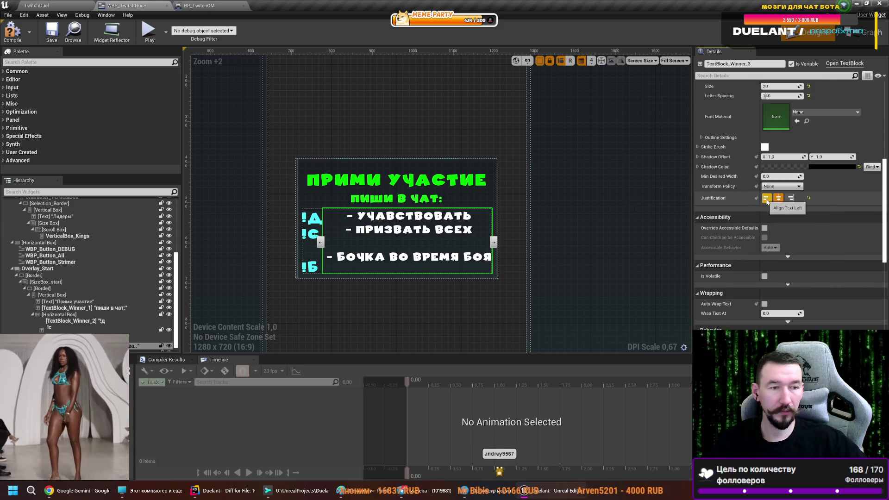
pyautogui.click(766, 198)
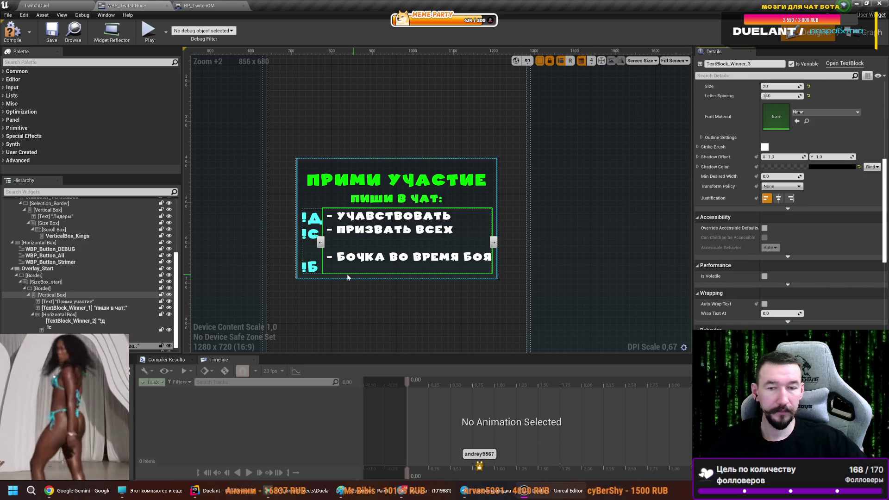
# - Set Vertical Alignment to Center on both the command letters and descriptions text blocks
pyautogui.click(310, 241)
pyautogui.scroll(5, 751, 257)
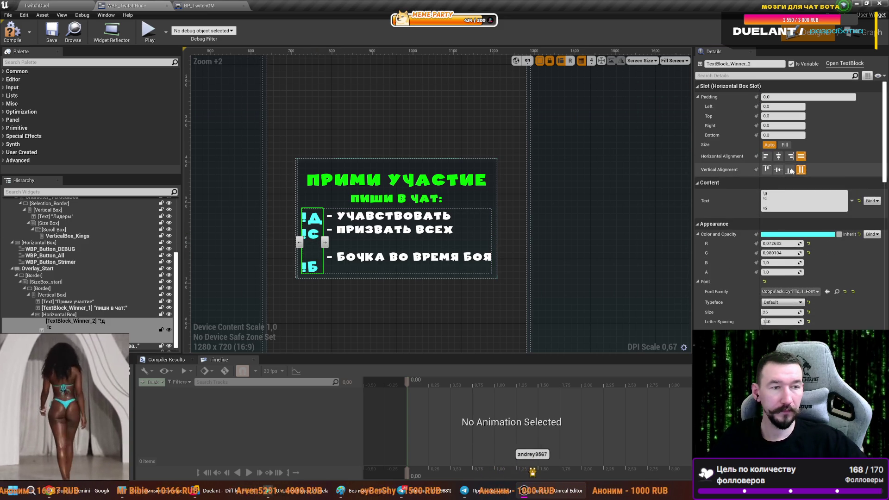
pyautogui.click(779, 170)
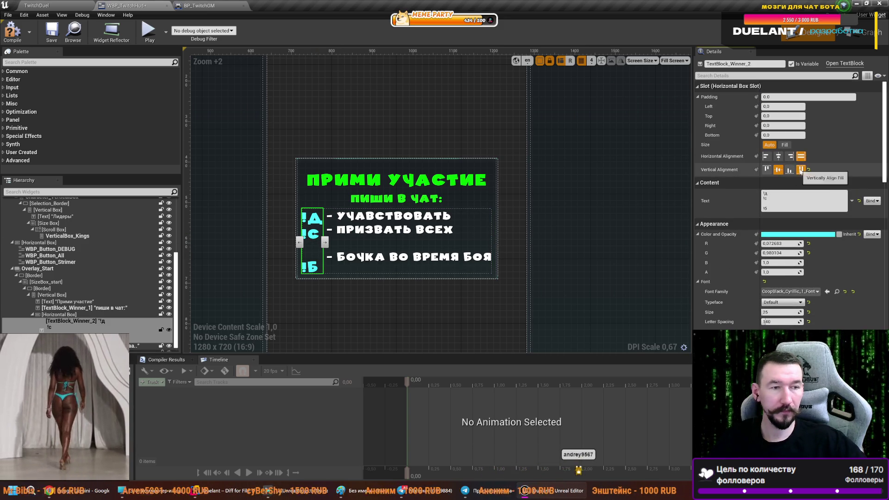
pyautogui.click(394, 246)
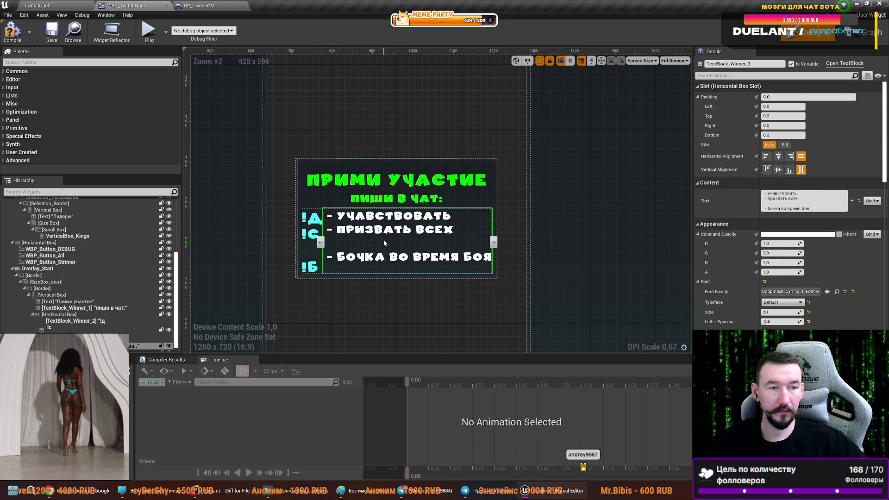
pyautogui.click(313, 238)
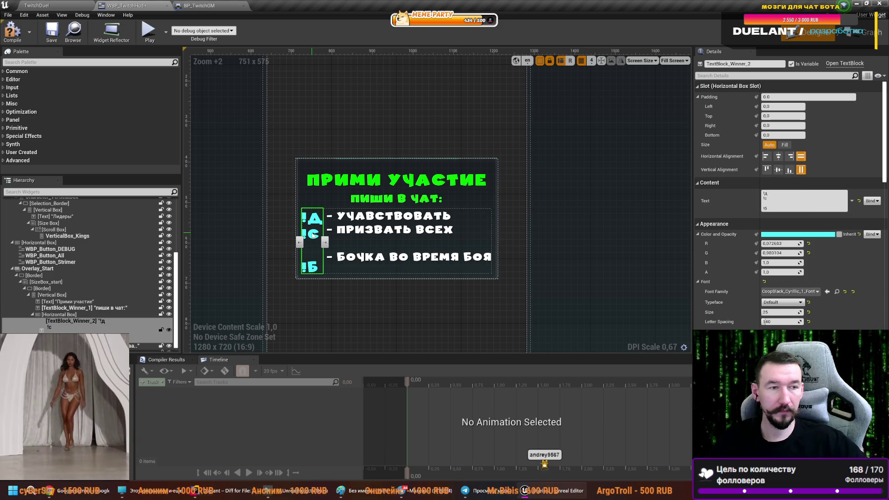
pyautogui.click(383, 237)
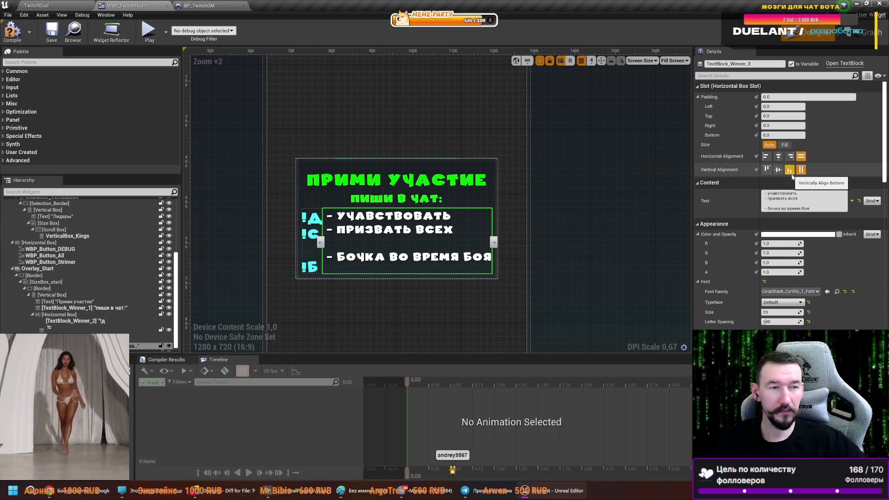
pyautogui.click(779, 170)
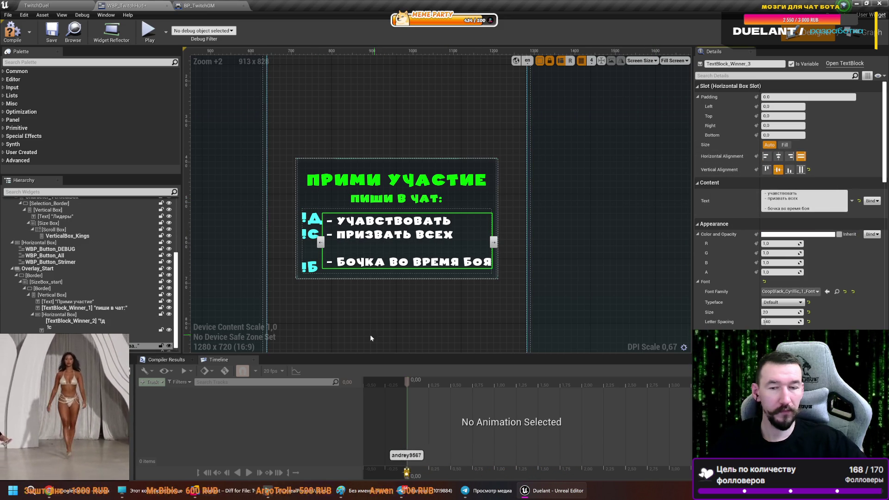
pyautogui.click(356, 328)
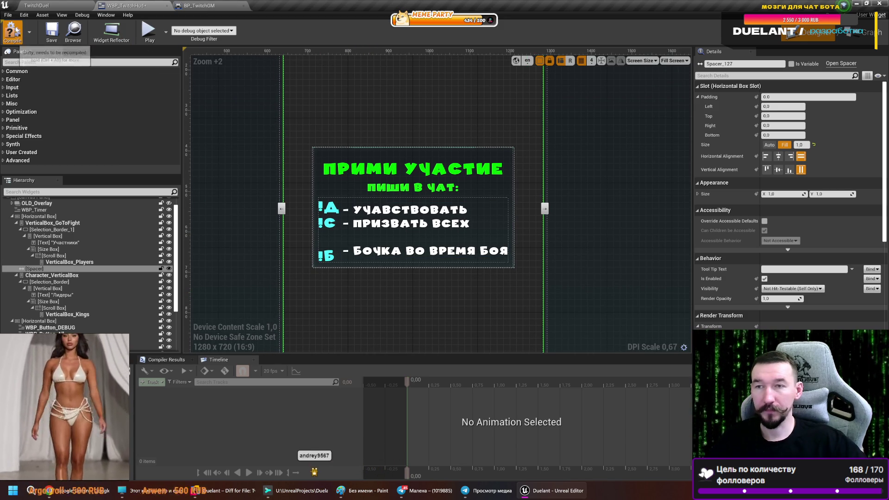
pyautogui.click(208, 5)
pyautogui.scroll(-4, 474, 200)
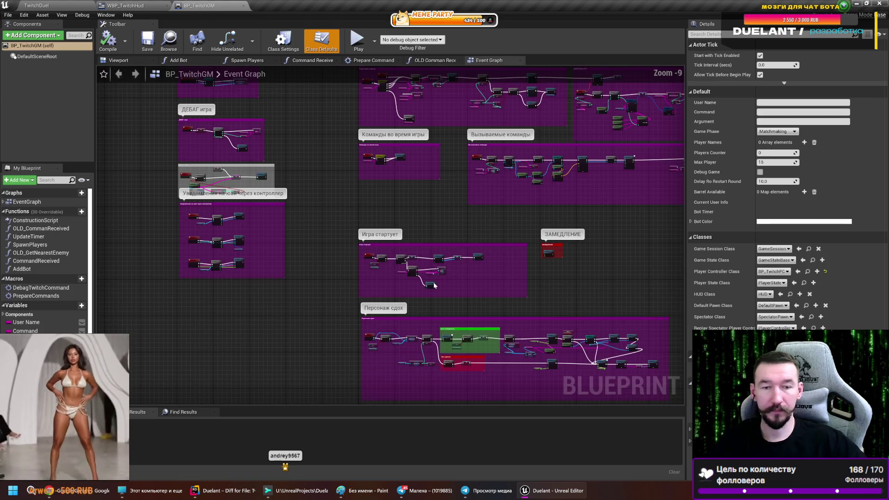
pyautogui.moveTo(474, 199)
pyautogui.mouseDown()
pyautogui.moveTo(345, 303)
pyautogui.moveTo(289, 325)
pyautogui.mouseUp()
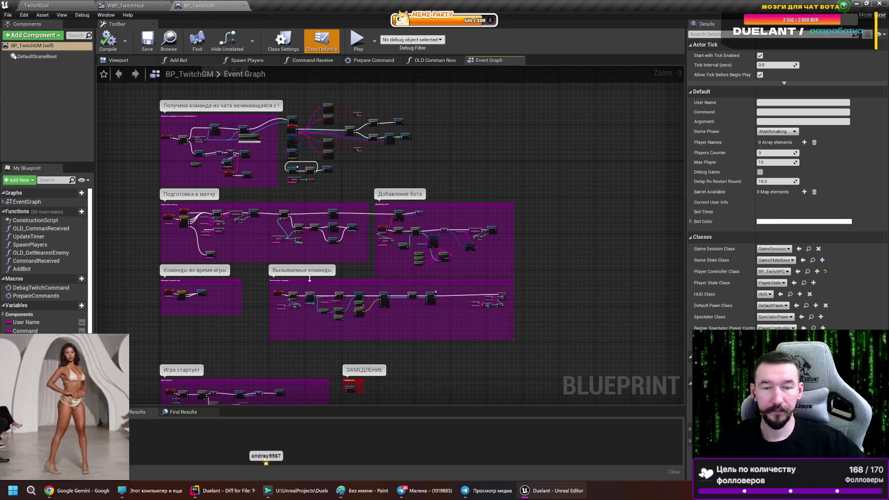
pyautogui.scroll(8, 321, 138)
pyautogui.moveTo(360, 120)
pyautogui.mouseDown()
pyautogui.moveTo(360, 139)
pyautogui.moveTo(383, 150)
pyautogui.moveTo(381, 165)
pyautogui.moveTo(419, 205)
pyautogui.moveTo(357, 191)
pyautogui.moveTo(345, 169)
pyautogui.mouseUp()
pyautogui.scroll(-7, 474, 316)
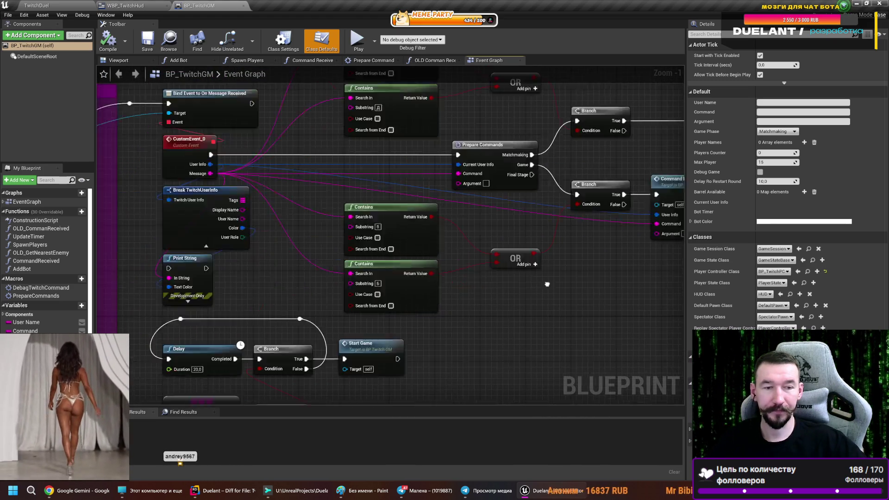
pyautogui.moveTo(298, 345)
pyautogui.mouseDown()
pyautogui.moveTo(324, 277)
pyautogui.moveTo(374, 241)
pyautogui.moveTo(360, 242)
pyautogui.mouseUp()
pyautogui.scroll(7, 239, 224)
pyautogui.moveTo(238, 224); pyautogui.dragTo(273, 286)
pyautogui.click(208, 220)
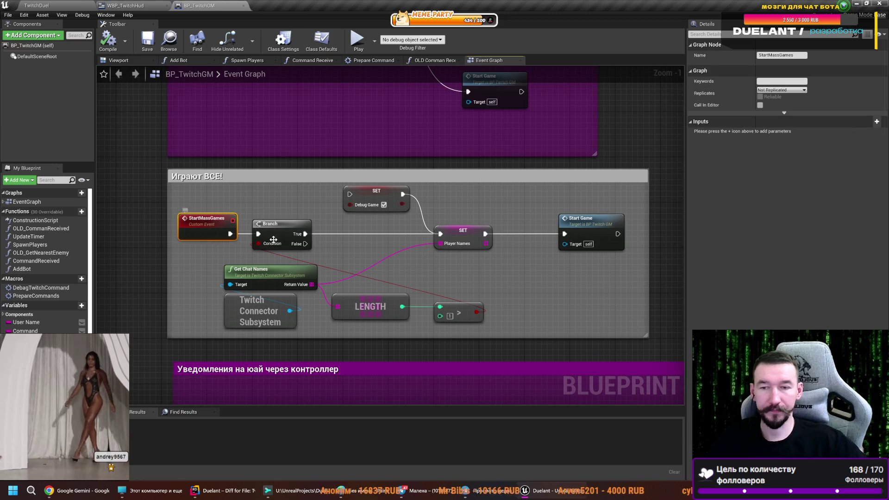
pyautogui.scroll(-5, 277, 196)
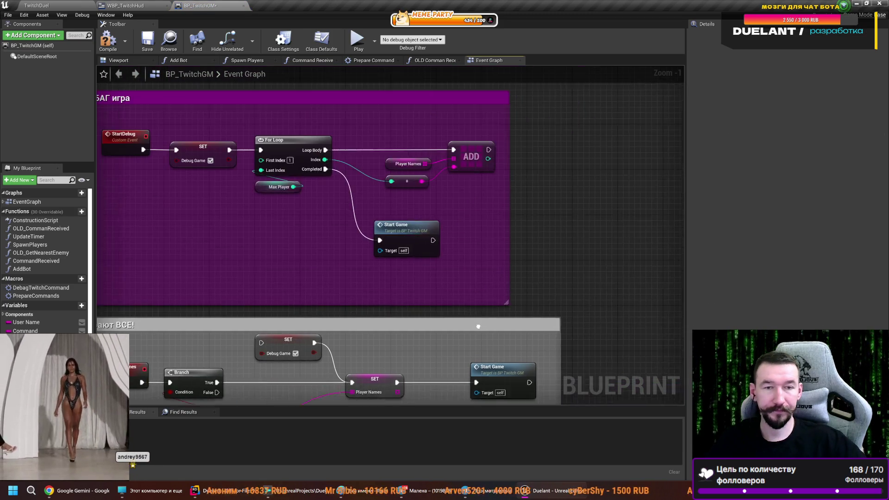
pyautogui.scroll(6, 392, 253)
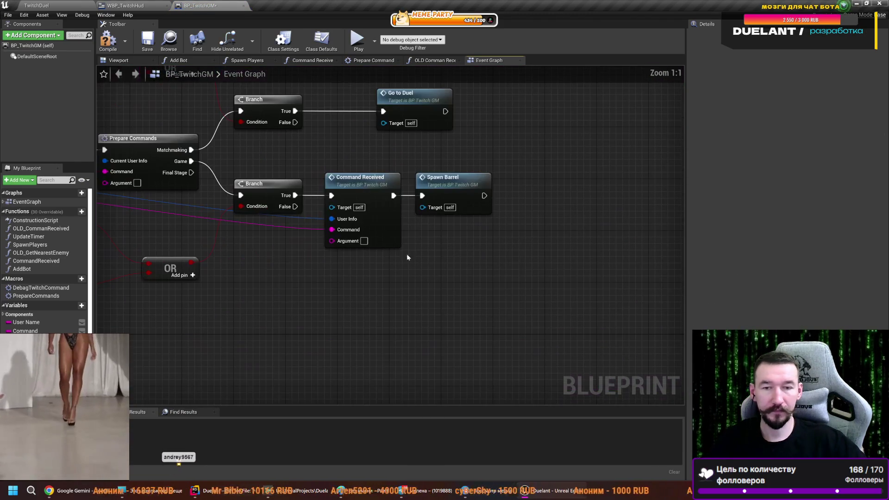
# - Add a Start Mass Games call node and rearrange the Branch and Go to Duel nodes
pyautogui.rightClick(466, 242)
pyautogui.click(496, 274)
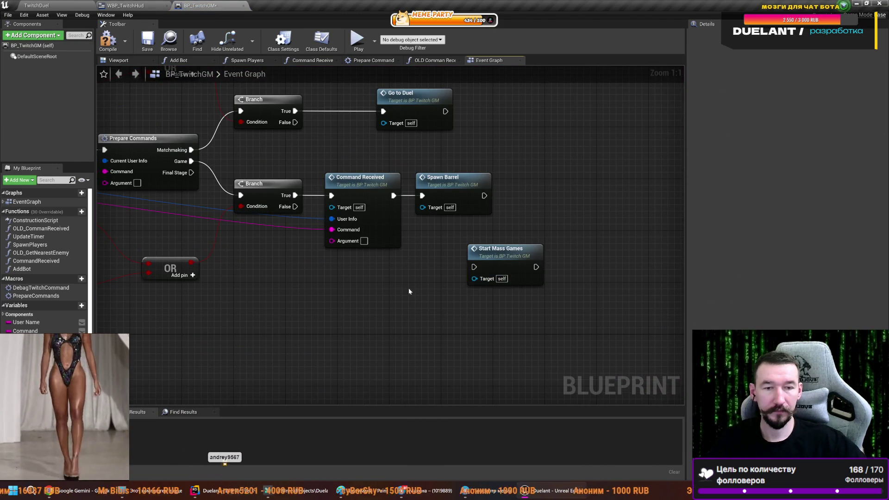
pyautogui.moveTo(508, 328); pyautogui.dragTo(599, 192)
pyautogui.moveTo(553, 332)
pyautogui.mouseDown()
pyautogui.moveTo(278, 239)
pyautogui.moveTo(304, 287)
pyautogui.mouseUp()
pyautogui.click(363, 220)
pyautogui.click(444, 214)
pyautogui.keyDown('ctrl'); pyautogui.click(303, 227); pyautogui.keyUp('ctrl')
pyautogui.moveTo(303, 226); pyautogui.dragTo(308, 214)
pyautogui.scroll(-2, 308, 213)
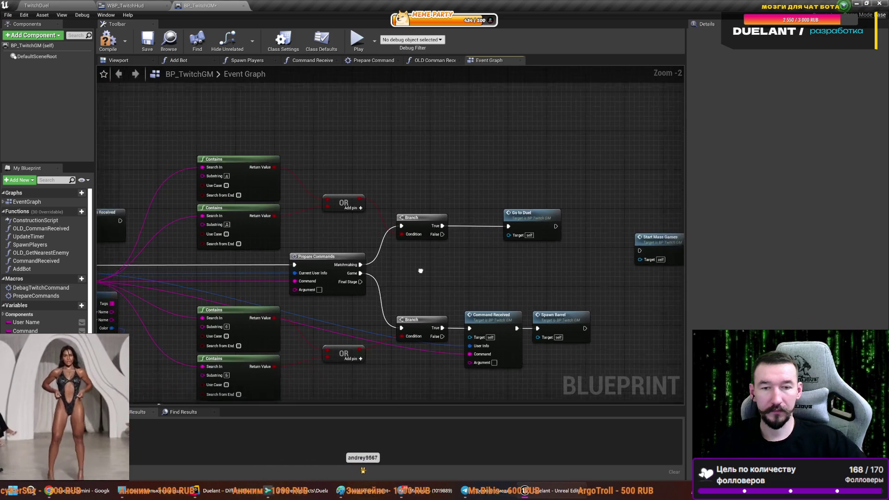
pyautogui.moveTo(382, 216); pyautogui.dragTo(346, 267)
pyautogui.moveTo(421, 217); pyautogui.dragTo(426, 136)
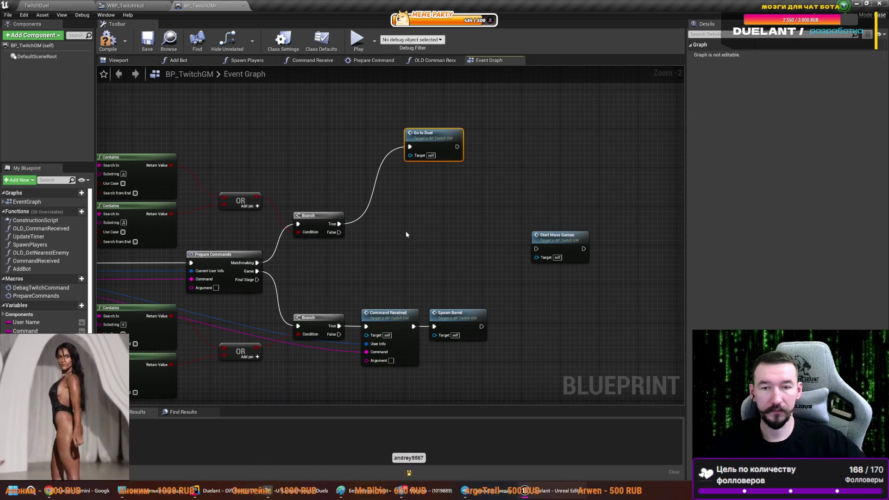
pyautogui.click(303, 249)
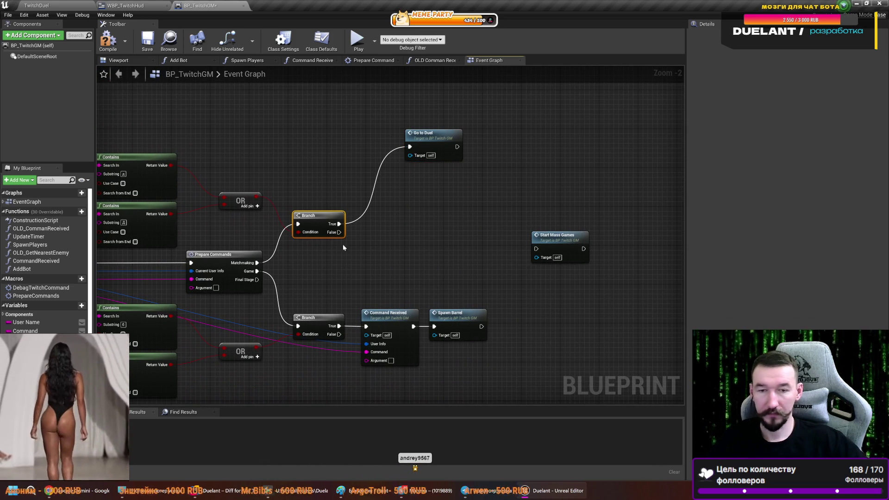
# - Create a new Branch off the upper Branch's False path, placed beside Start Mass Games
pyautogui.hotkey('ctrl', 'c')
pyautogui.hotkey('ctrl', 'v')
pyautogui.moveTo(339, 232); pyautogui.dragTo(400, 229)
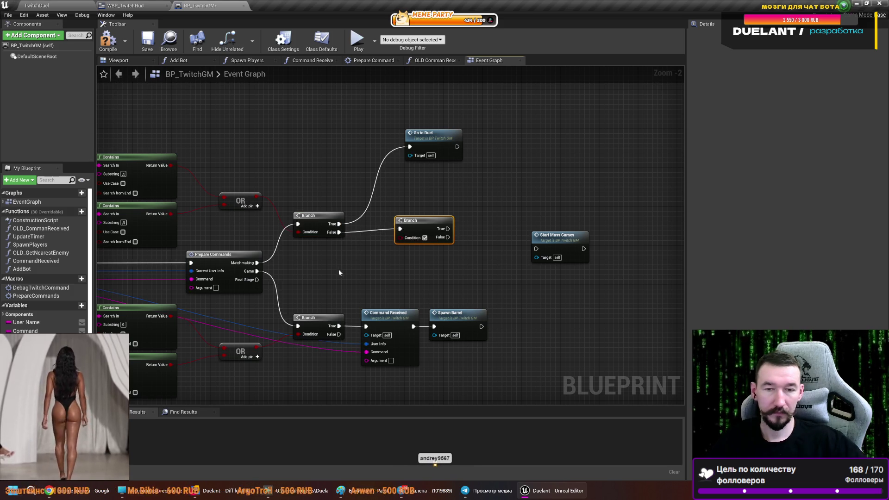
pyautogui.moveTo(346, 266); pyautogui.dragTo(461, 268)
pyautogui.moveTo(365, 234); pyautogui.dragTo(240, 166)
pyautogui.moveTo(400, 171)
pyautogui.mouseDown()
pyautogui.moveTo(228, 183)
pyautogui.moveTo(145, 159)
pyautogui.mouseUp()
pyautogui.moveTo(284, 225)
pyautogui.mouseDown()
pyautogui.moveTo(429, 220)
pyautogui.moveTo(438, 245)
pyautogui.moveTo(547, 210)
pyautogui.mouseUp()
pyautogui.moveTo(412, 206); pyautogui.dragTo(425, 211)
# - Paste Contains and OR nodes, wire OR into the Branch and Message into both Contains
pyautogui.hotkey('ctrl', 'v')
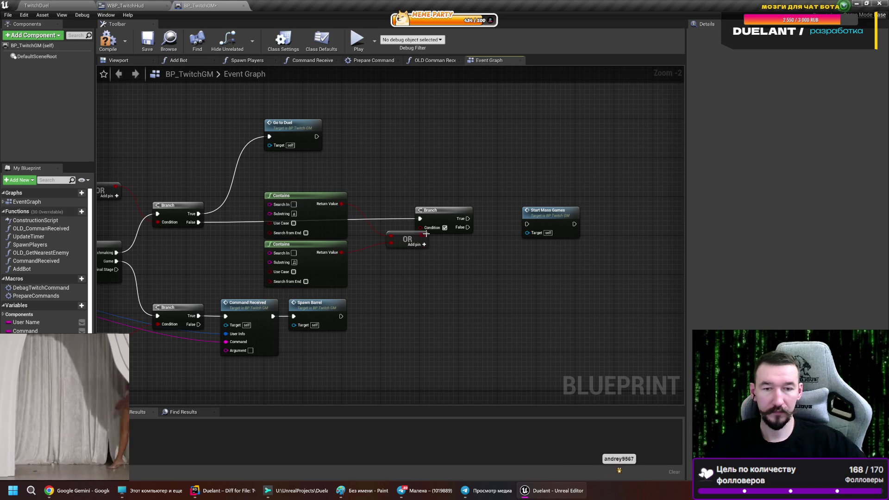
pyautogui.moveTo(424, 230)
pyautogui.mouseDown()
pyautogui.moveTo(527, 224)
pyautogui.moveTo(526, 205)
pyautogui.mouseUp()
pyautogui.moveTo(185, 278); pyautogui.dragTo(433, 247)
pyautogui.moveTo(142, 242)
pyautogui.mouseDown()
pyautogui.moveTo(161, 269)
pyautogui.moveTo(241, 248)
pyautogui.mouseUp()
pyautogui.moveTo(186, 240)
pyautogui.mouseDown()
pyautogui.moveTo(625, 199)
pyautogui.moveTo(628, 179)
pyautogui.moveTo(616, 175)
pyautogui.mouseUp()
pyautogui.moveTo(187, 240)
pyautogui.mouseDown()
pyautogui.moveTo(680, 252)
pyautogui.moveTo(616, 224)
pyautogui.mouseUp()
# - Set the upper Contains search text and compile BP_TwitchGM
pyautogui.scroll(2, 616, 224)
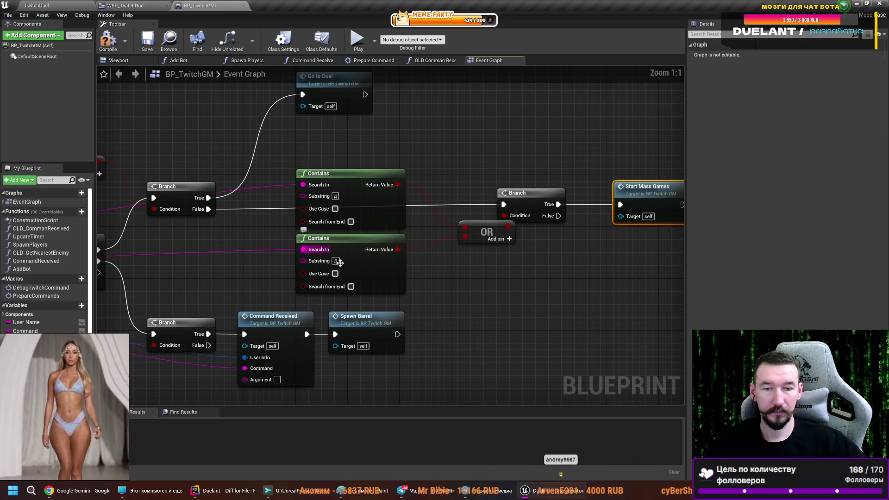
pyautogui.click(453, 308)
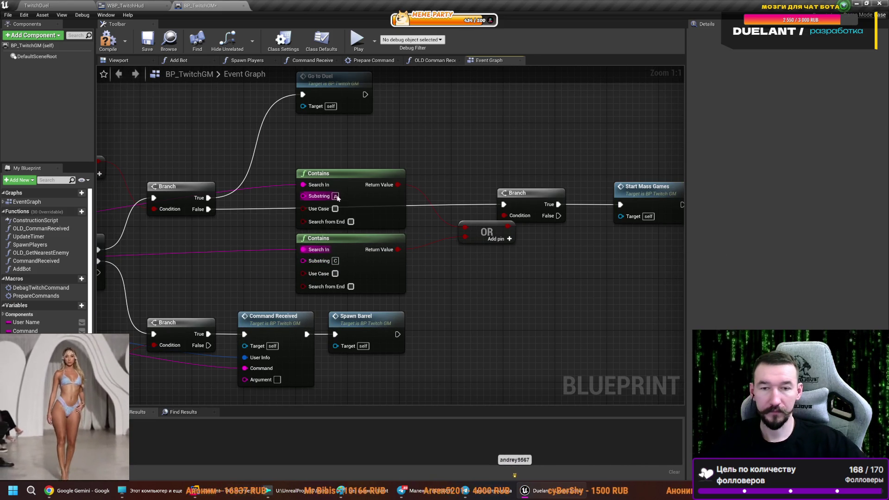
pyautogui.write('c')
pyautogui.click(110, 34)
pyautogui.scroll(-6, 494, 300)
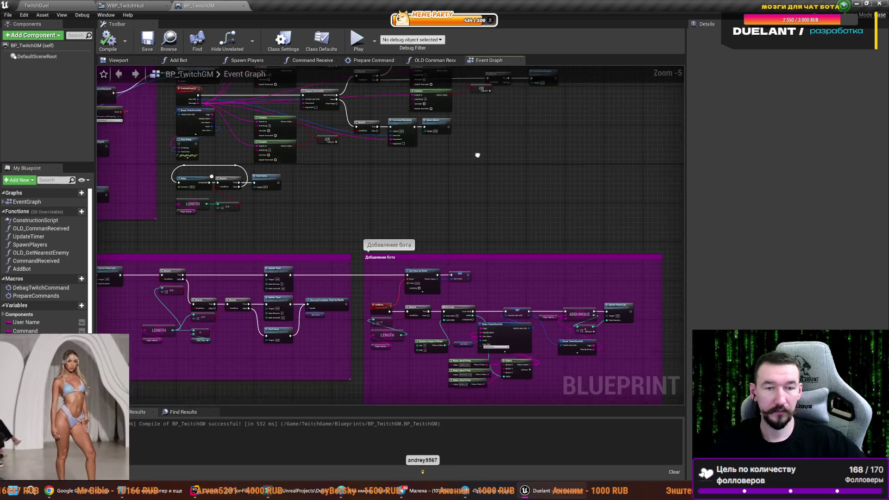
# - Add a '!c' case to the match-preparation Switch on String
pyautogui.scroll(4, 335, 185)
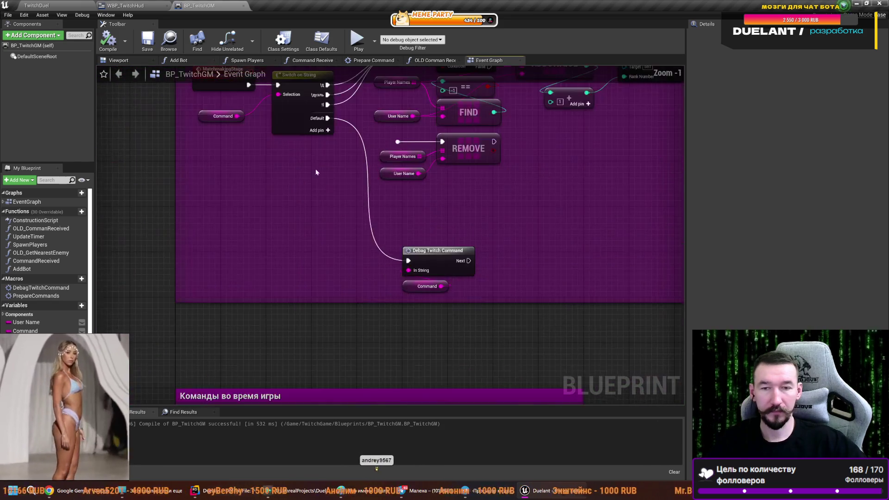
pyautogui.scroll(1, 318, 184)
pyautogui.click(290, 205)
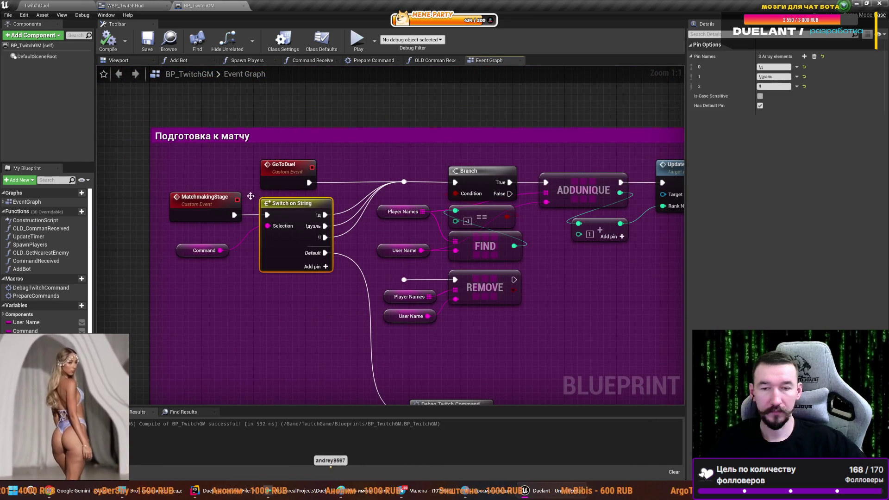
pyautogui.click(325, 266)
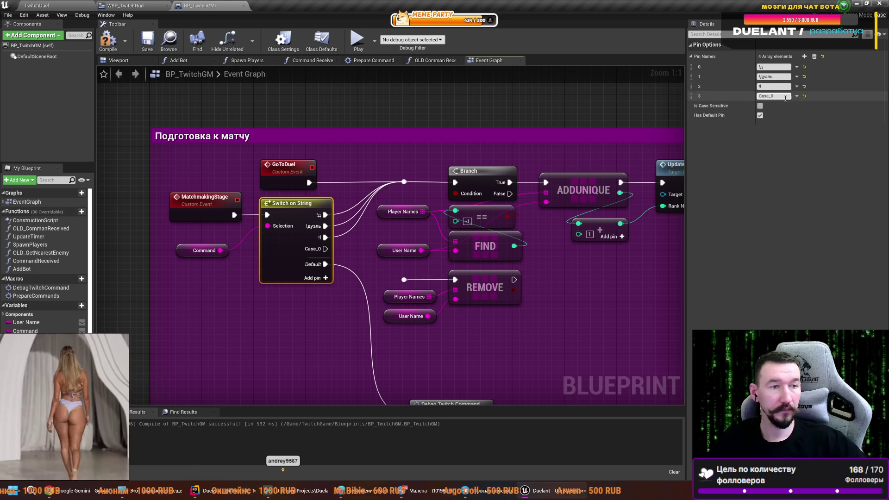
pyautogui.write('!c')
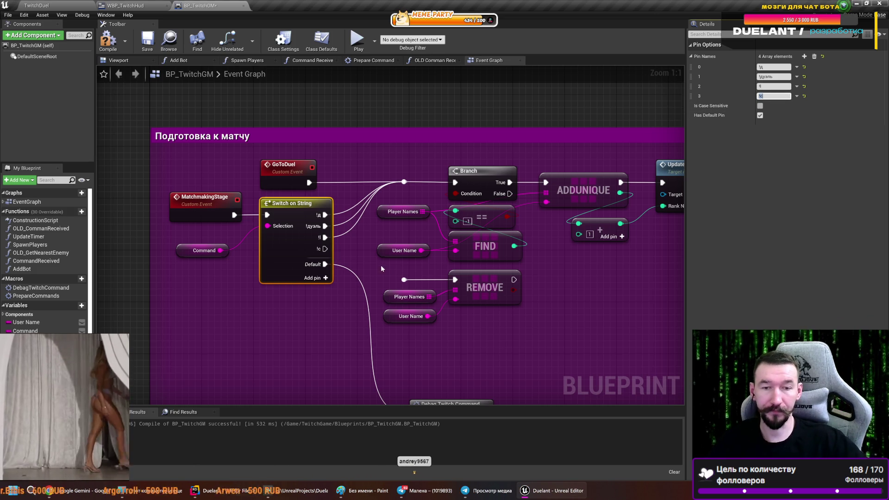
# - Paste a Start Mass Games call and connect the !c case to it
pyautogui.scroll(-8, 383, 269)
pyautogui.moveTo(230, 332)
pyautogui.mouseDown()
pyautogui.moveTo(378, 259)
pyautogui.moveTo(375, 238)
pyautogui.mouseUp()
pyautogui.scroll(1, 549, 172)
pyautogui.scroll(5, 549, 171)
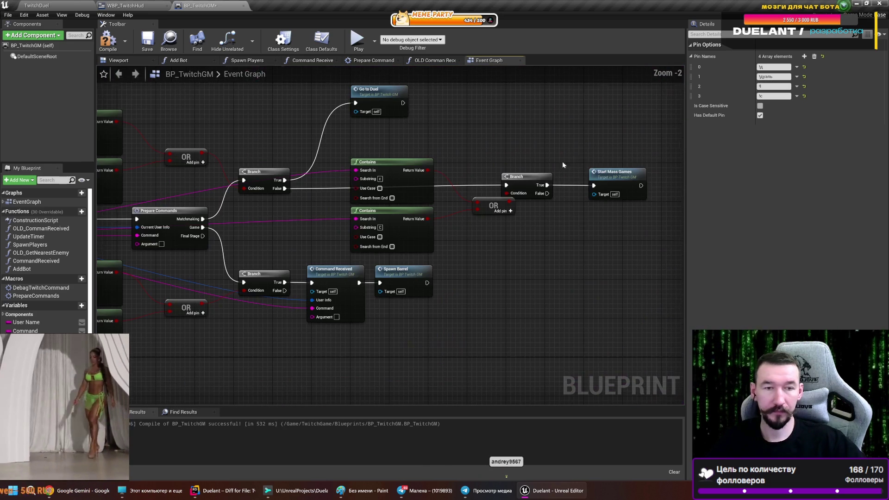
pyautogui.moveTo(556, 224)
pyautogui.mouseDown()
pyautogui.moveTo(522, 190)
pyautogui.moveTo(367, 282)
pyautogui.mouseUp()
pyautogui.hotkey('ctrl', 'v')
pyautogui.scroll(2, 368, 278)
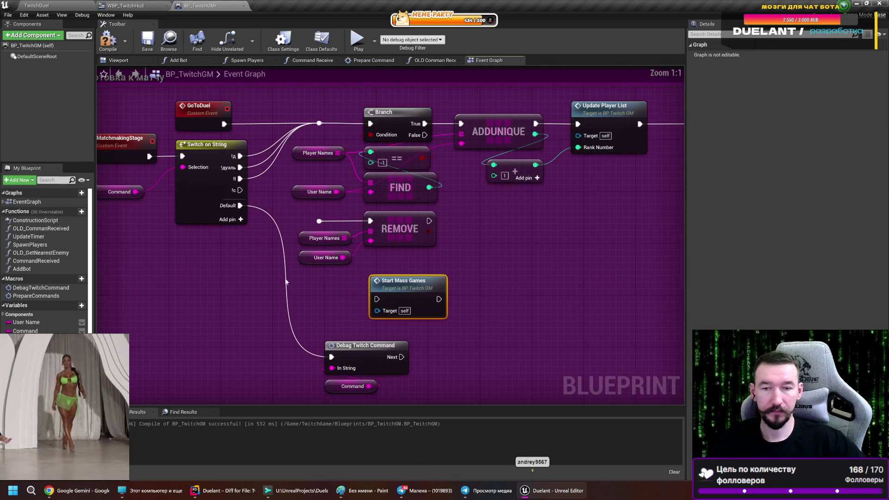
pyautogui.moveTo(247, 193)
pyautogui.mouseDown()
pyautogui.moveTo(333, 234)
pyautogui.moveTo(387, 303)
pyautogui.mouseUp()
pyautogui.moveTo(494, 260)
pyautogui.mouseDown()
pyautogui.moveTo(501, 294)
pyautogui.moveTo(482, 291)
pyautogui.mouseUp()
# - Add a fifth case to the switch and wire it to Start Mass Games too
pyautogui.click(208, 198)
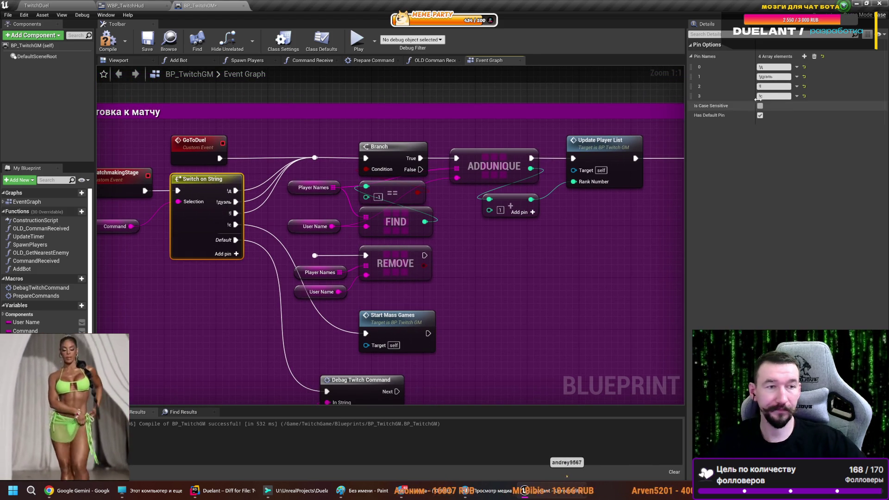
pyautogui.click(772, 105)
pyautogui.write('!c')
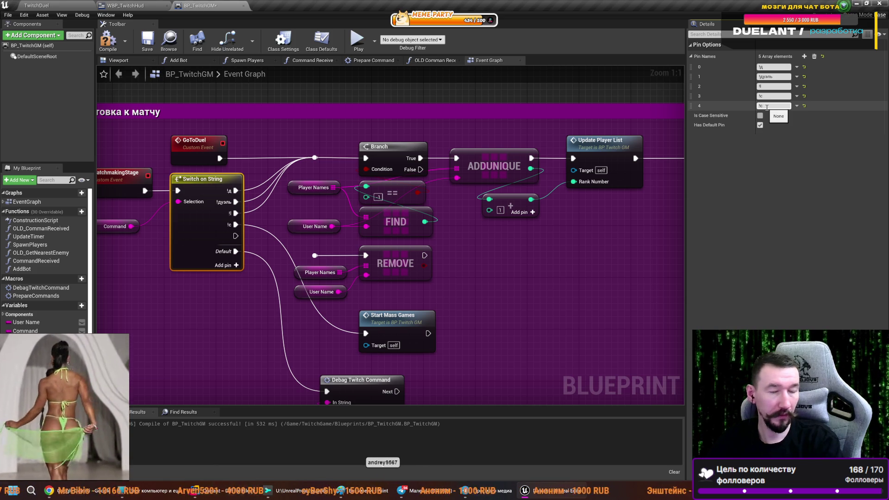
pyautogui.moveTo(241, 237)
pyautogui.mouseDown()
pyautogui.moveTo(272, 247)
pyautogui.moveTo(367, 334)
pyautogui.mouseUp()
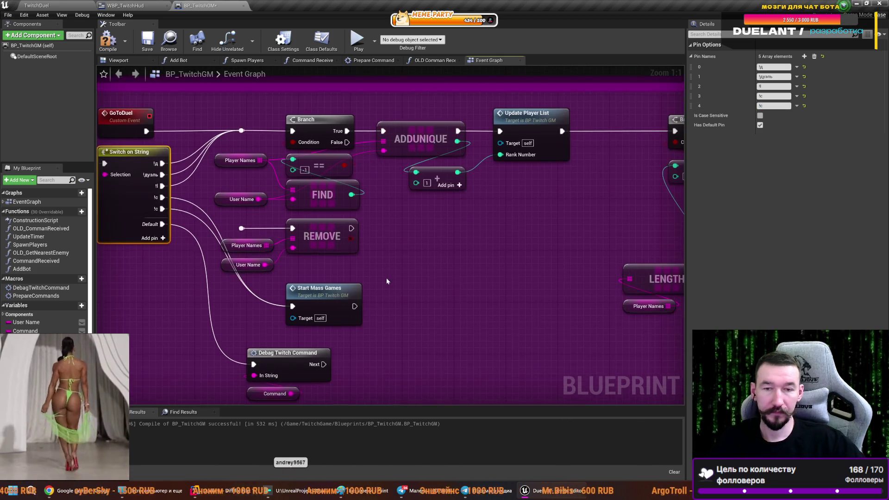
pyautogui.scroll(-2, 388, 280)
# - Compile, then play the TwitchDuel level full-screen to check the !Д, !С, !Б join panel
pyautogui.click(108, 41)
pyautogui.click(68, 5)
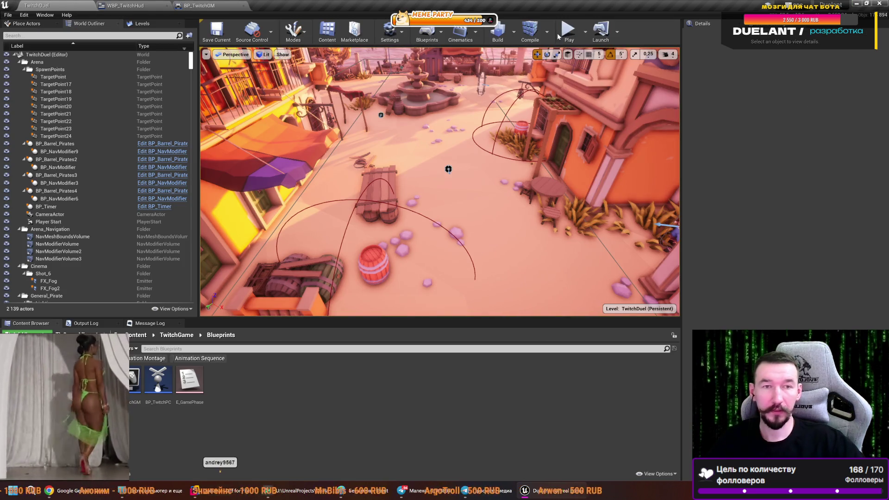
pyautogui.hotkey('alt', 'p')
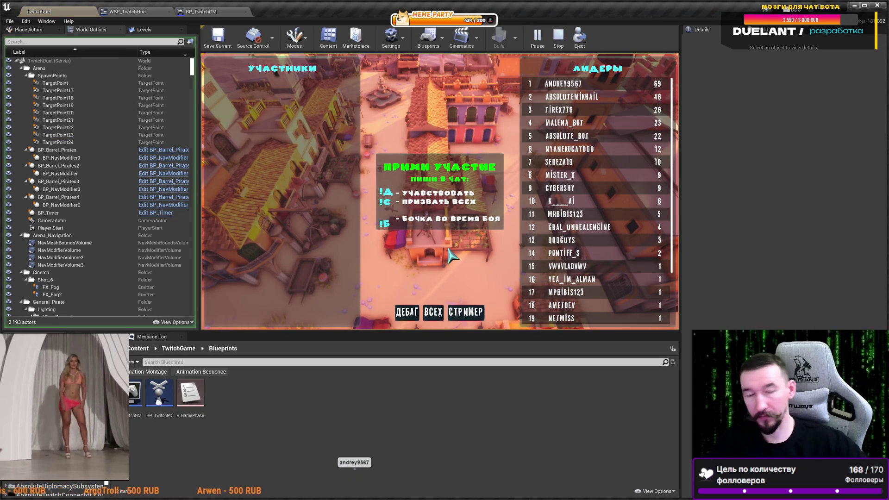
pyautogui.press('F11')
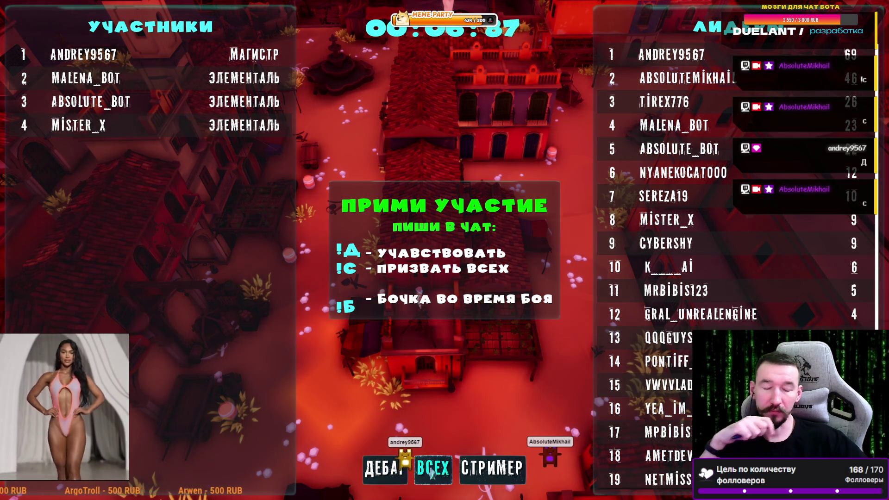
# - Press the ВСЕХ button to start the mass game, then zoom in on the spawned players
pyautogui.click(430, 469)
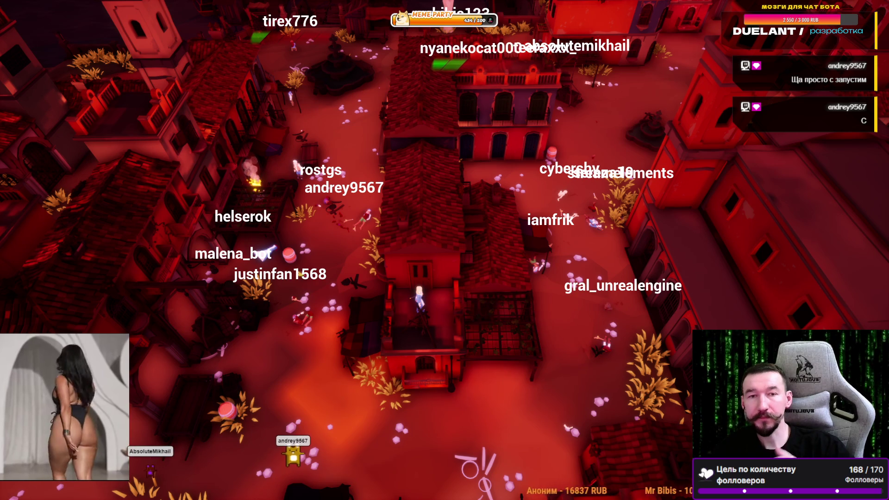
pyautogui.scroll(3, 461, 198)
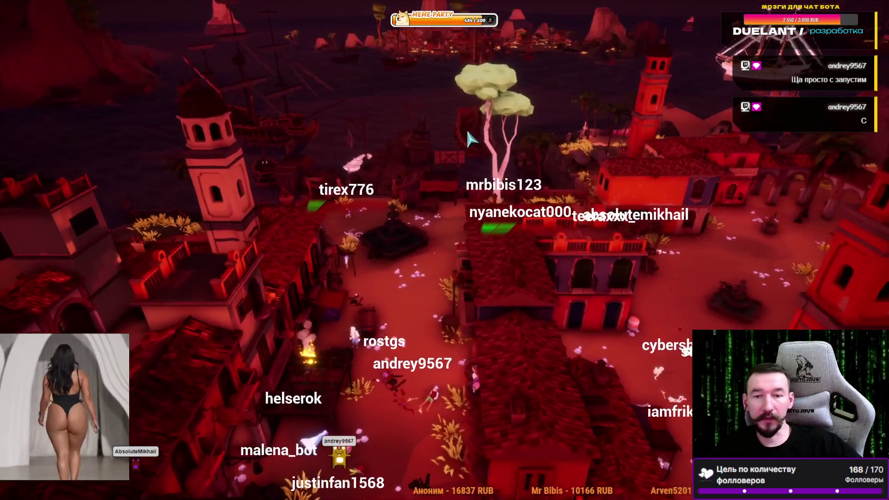
pyautogui.scroll(3, 486, 126)
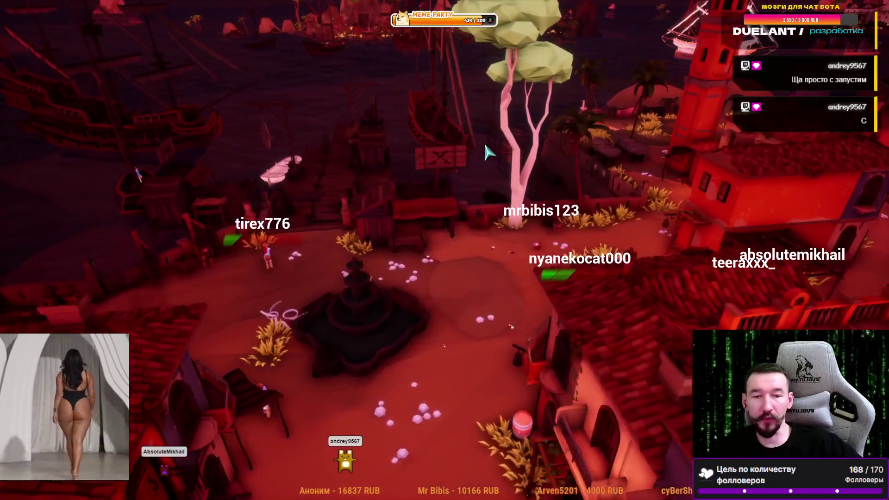